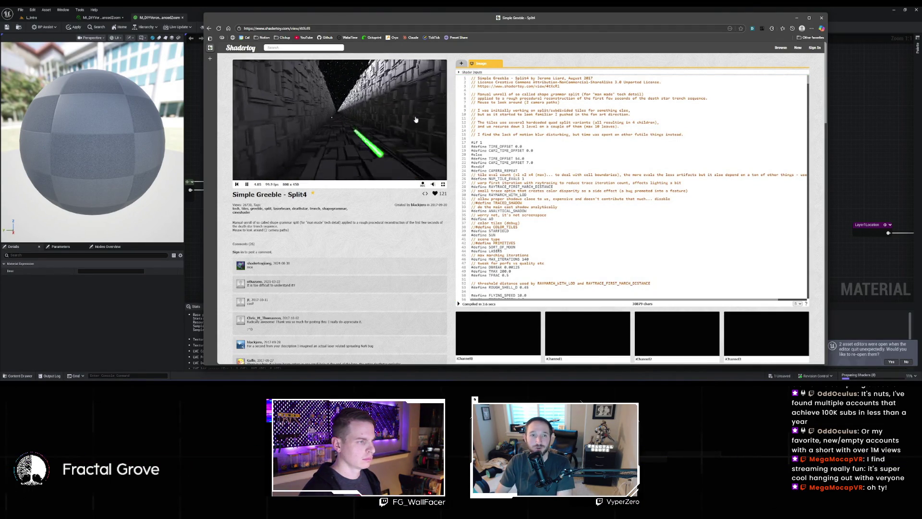
- Scroll through the Simple Greeble - Split4 code, then go back to the 'laser' search results
{"action": "scroll", "coordinate": [492, 126], "scroll_direction": "down", "scroll_amount": 10}
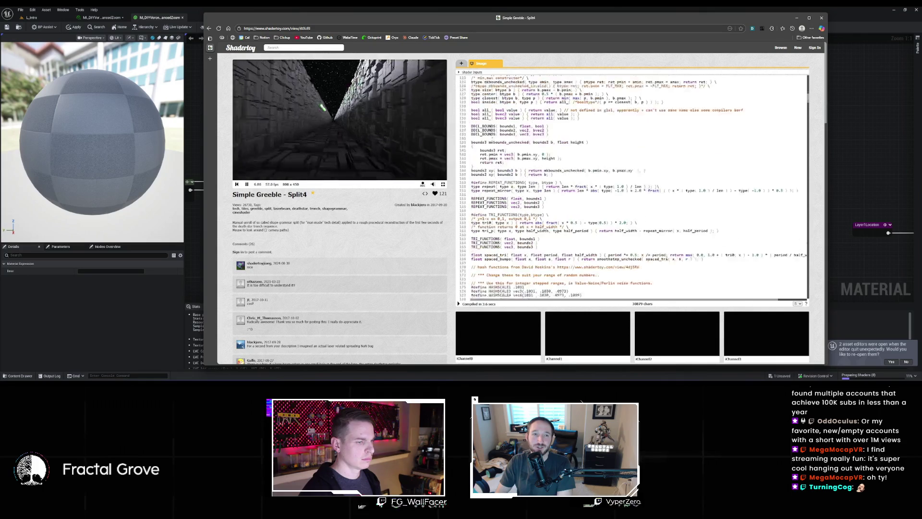
{"action": "scroll", "coordinate": [492, 125], "scroll_direction": "down", "scroll_amount": 15}
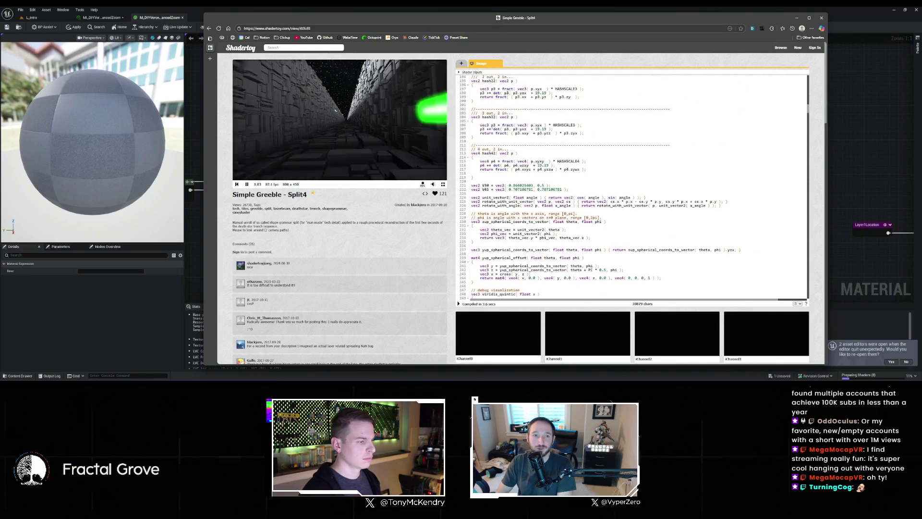
{"action": "scroll", "coordinate": [491, 126], "scroll_direction": "down", "scroll_amount": 4}
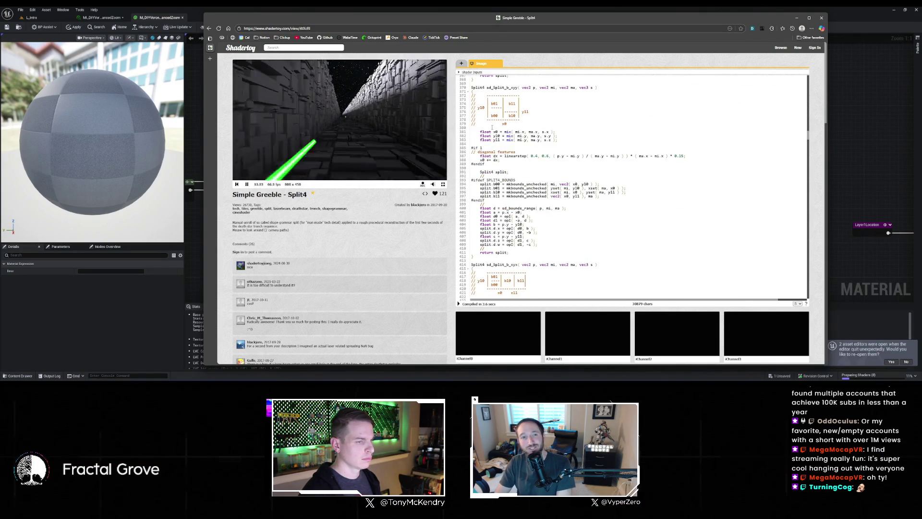
{"action": "scroll", "coordinate": [491, 127], "scroll_direction": "down", "scroll_amount": 13}
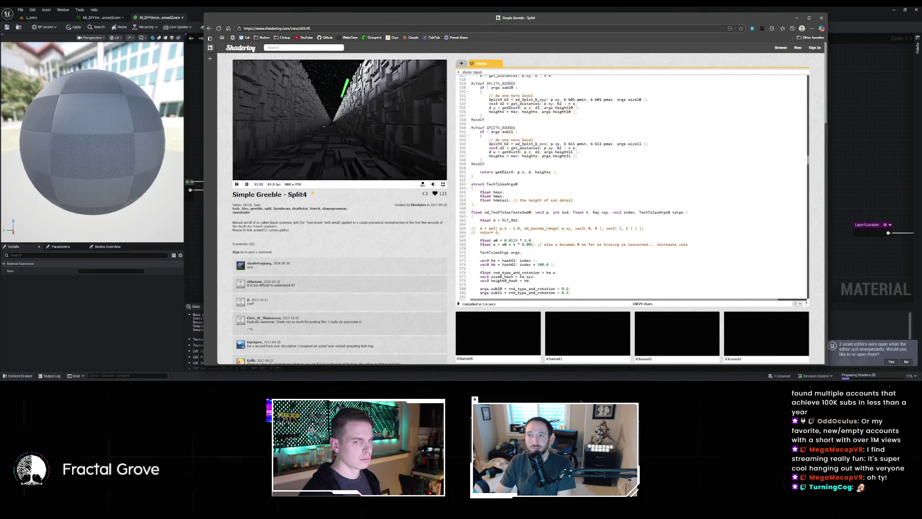
{"action": "scroll", "coordinate": [492, 127], "scroll_direction": "down", "scroll_amount": 5}
{"action": "key", "text": "alt+Left"}
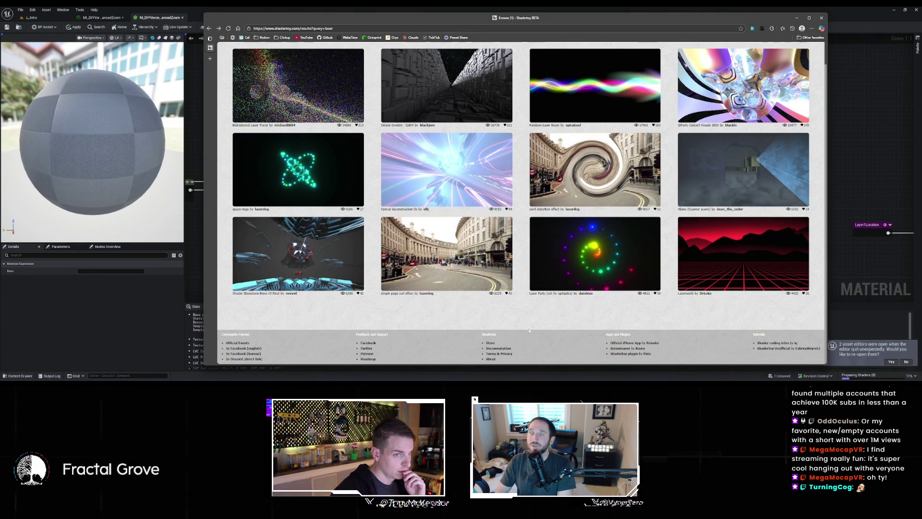
- Go to page 2 of the laser results and open the Refractive Index shader
{"action": "scroll", "coordinate": [755, 129], "scroll_direction": "up", "scroll_amount": 1}
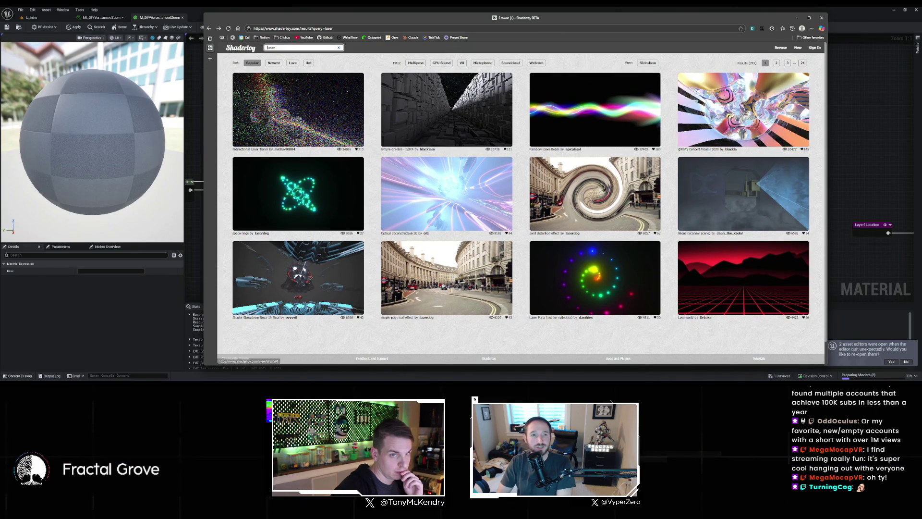
{"action": "left_click", "coordinate": [777, 64]}
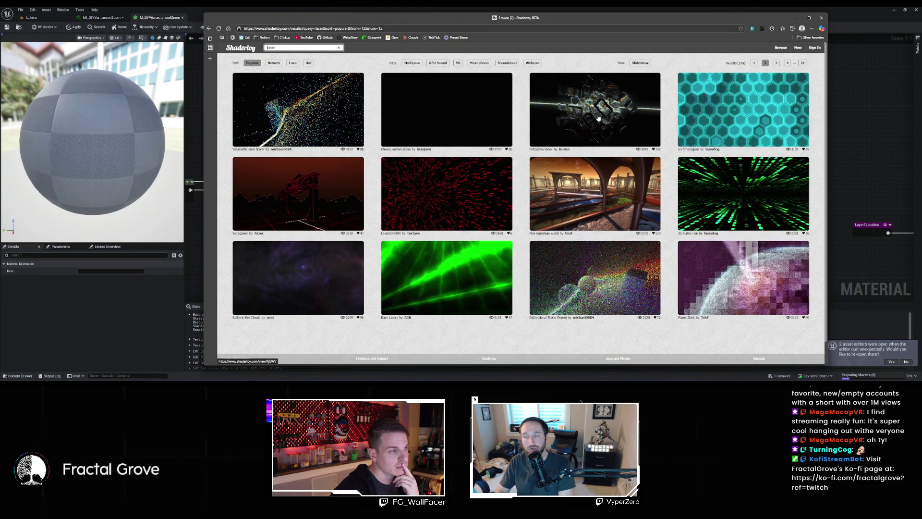
{"action": "left_click", "coordinate": [597, 95]}
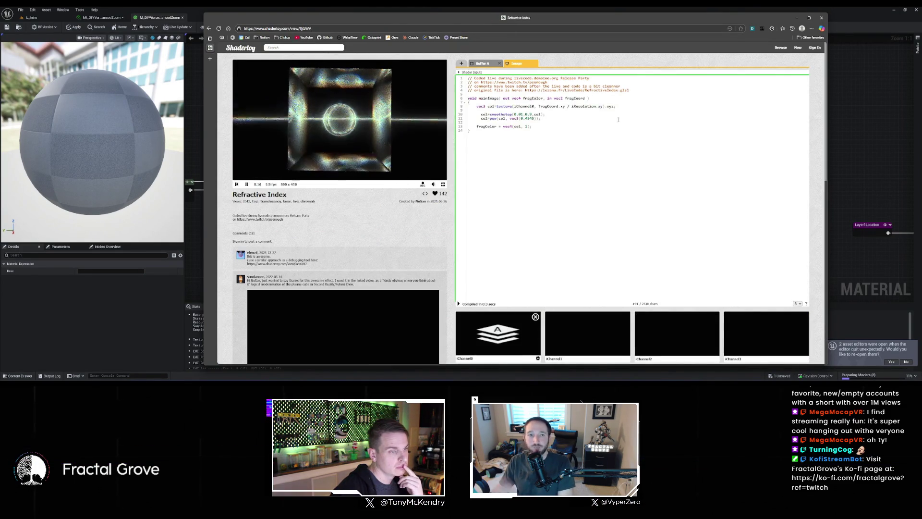
{"action": "left_click", "coordinate": [443, 185]}
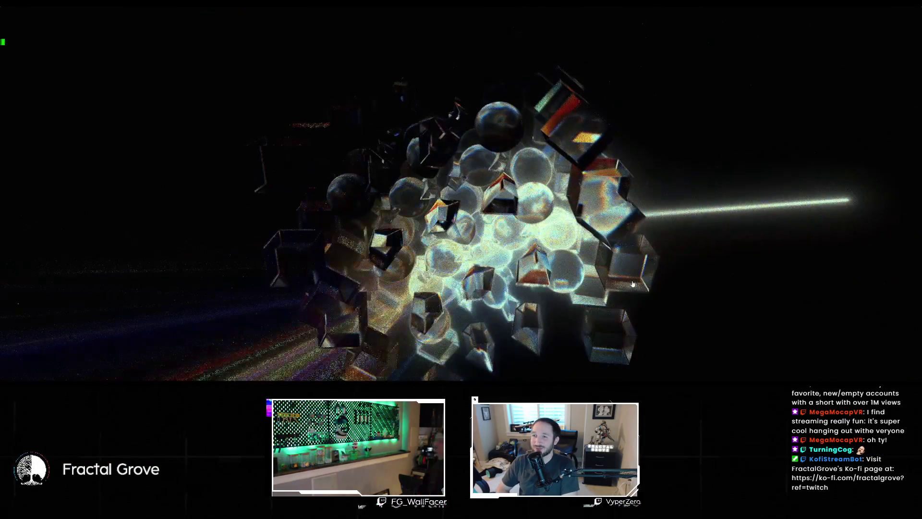
{"action": "key", "text": "Escape"}
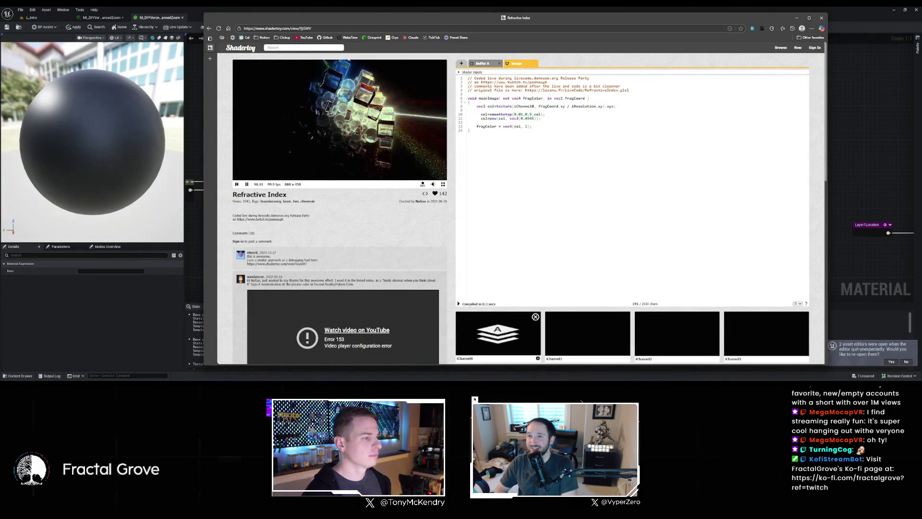
- Compare the Voronoi material instance with the base graph's Time, Sine, Multiply chain
{"action": "left_click", "coordinate": [108, 19]}
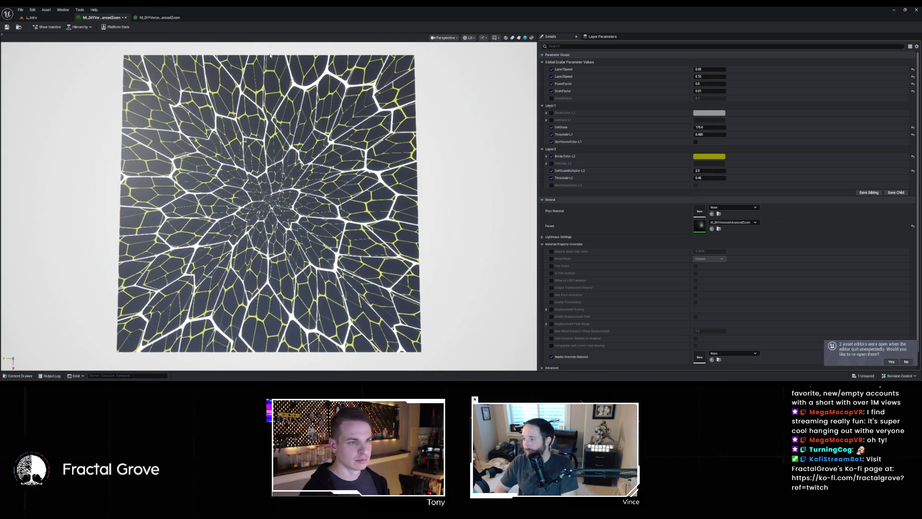
{"action": "left_click", "coordinate": [157, 17]}
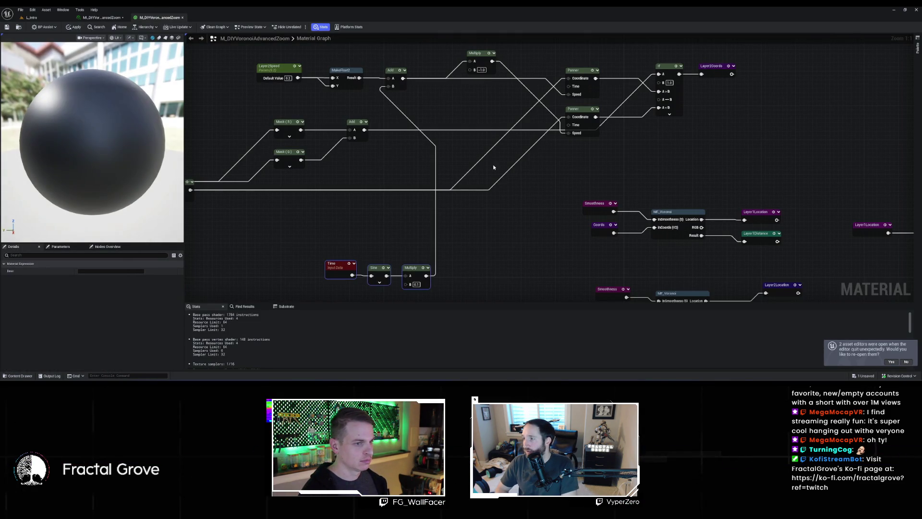
{"action": "left_click_drag", "start_coordinate": [494, 168], "coordinate": [413, 182]}
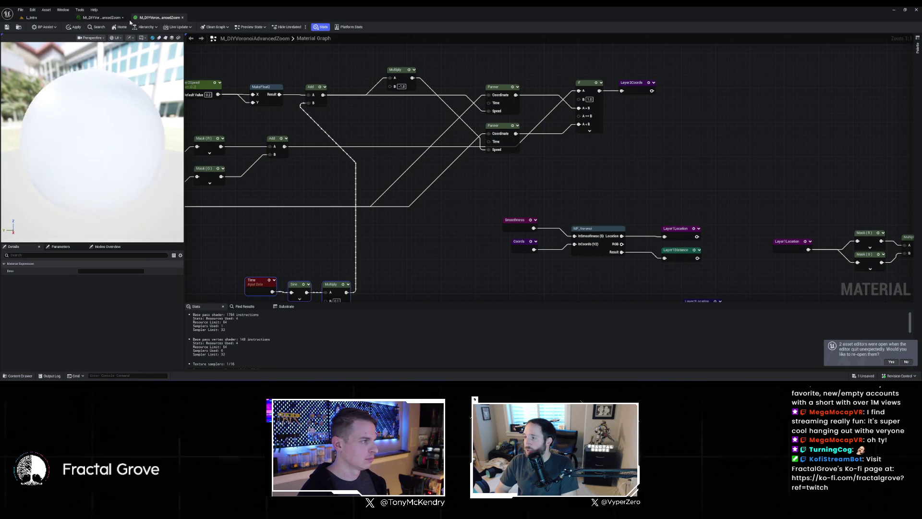
{"action": "left_click", "coordinate": [98, 18]}
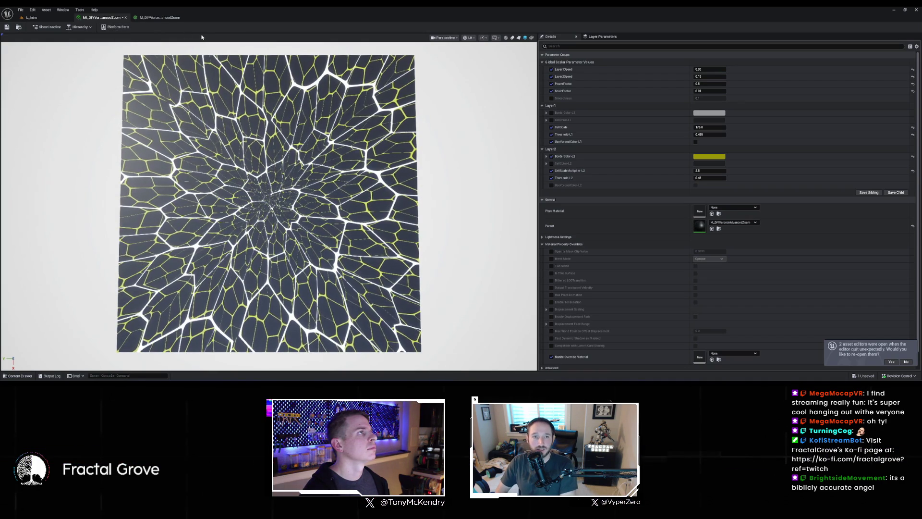
{"action": "left_click", "coordinate": [156, 18]}
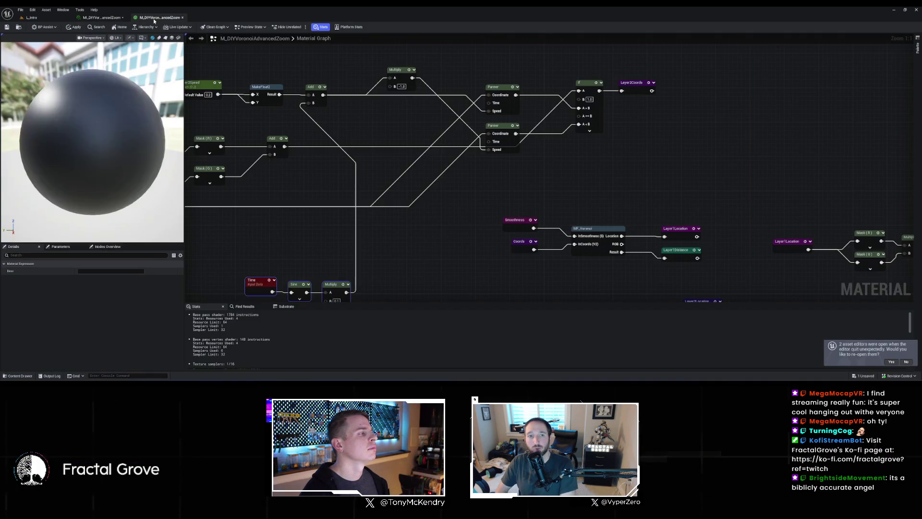
{"action": "mouse_move", "coordinate": [405, 160]}
{"action": "left_mouse_down"}
{"action": "mouse_move", "coordinate": [389, 186]}
{"action": "mouse_move", "coordinate": [474, 168]}
{"action": "left_mouse_up"}
{"action": "scroll", "coordinate": [378, 195], "scroll_direction": "down", "scroll_amount": 1}
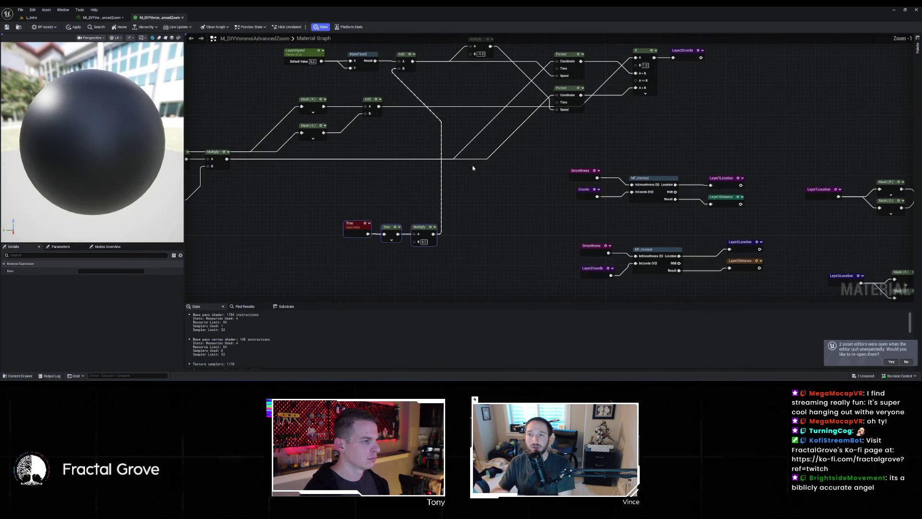
{"action": "left_click", "coordinate": [55, 21]}
{"action": "left_click", "coordinate": [102, 18]}
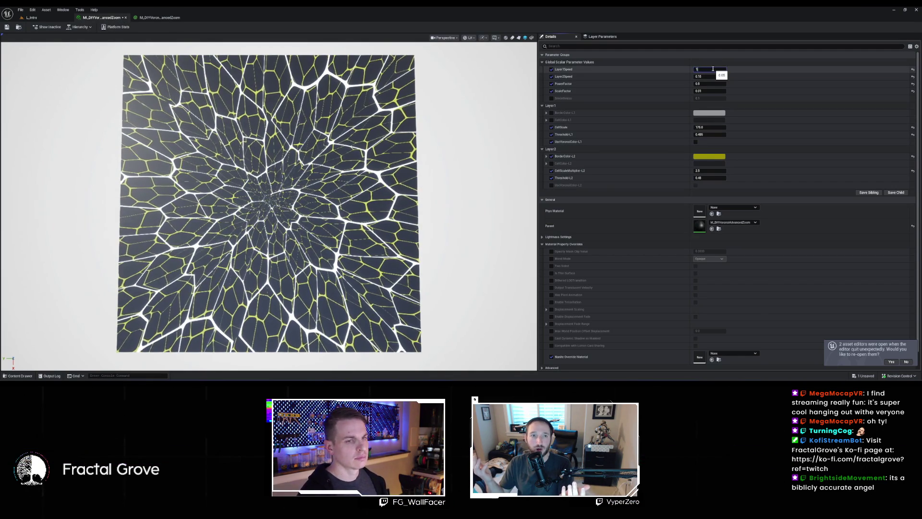
- Try Layer1Speed at 1.0 on MI_DIYVor, then set it back to 0.05
{"action": "key", "text": "Return"}
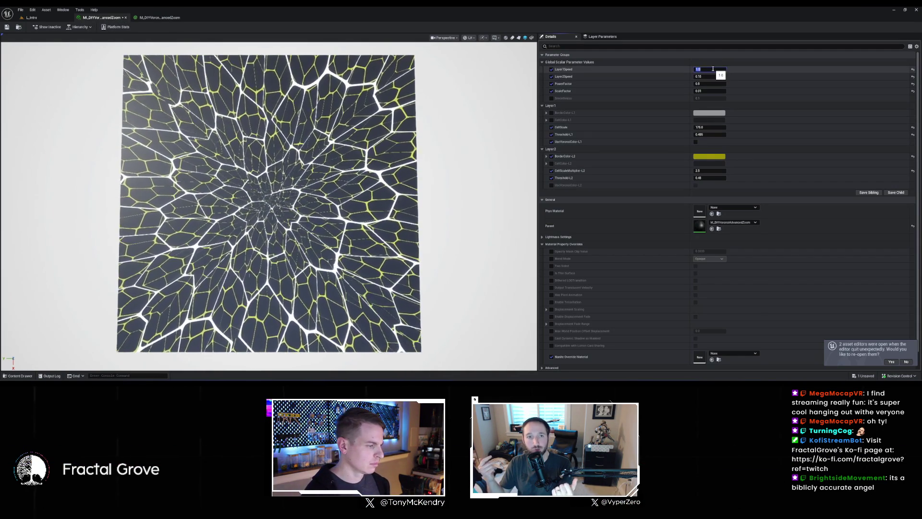
{"action": "key", "text": "BackSpace"}
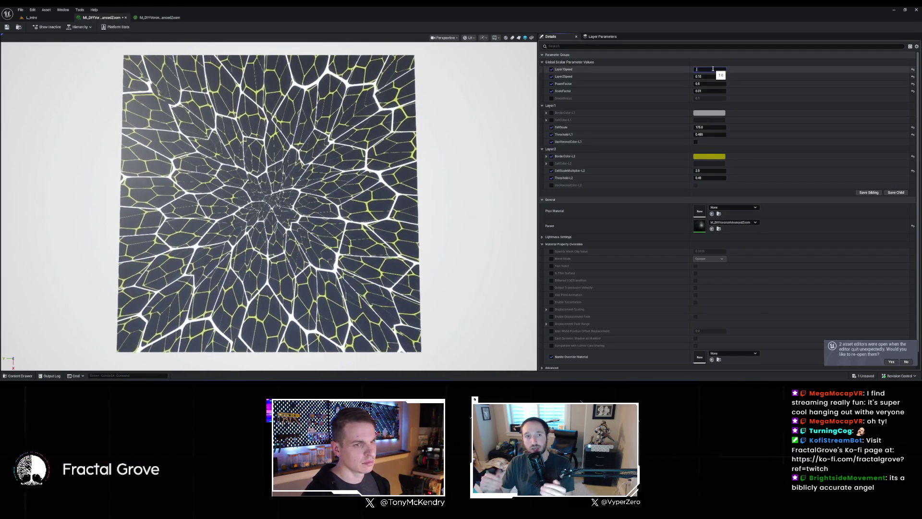
{"action": "type", "text": "0.05"}
{"action": "key", "text": "Return"}
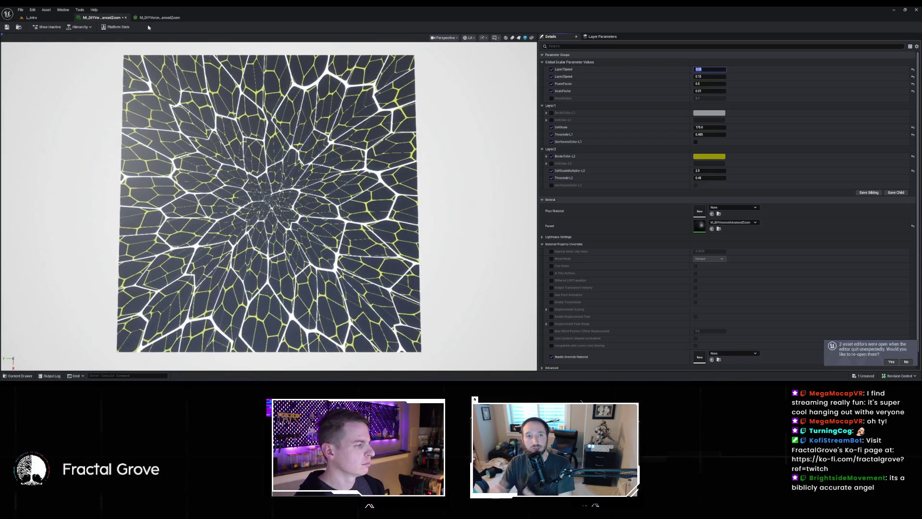
{"action": "left_click", "coordinate": [158, 18]}
- Paste a Time node feeding both Panner Time inputs and nudge it into place
{"action": "left_click_drag", "start_coordinate": [450, 194], "coordinate": [447, 219]}
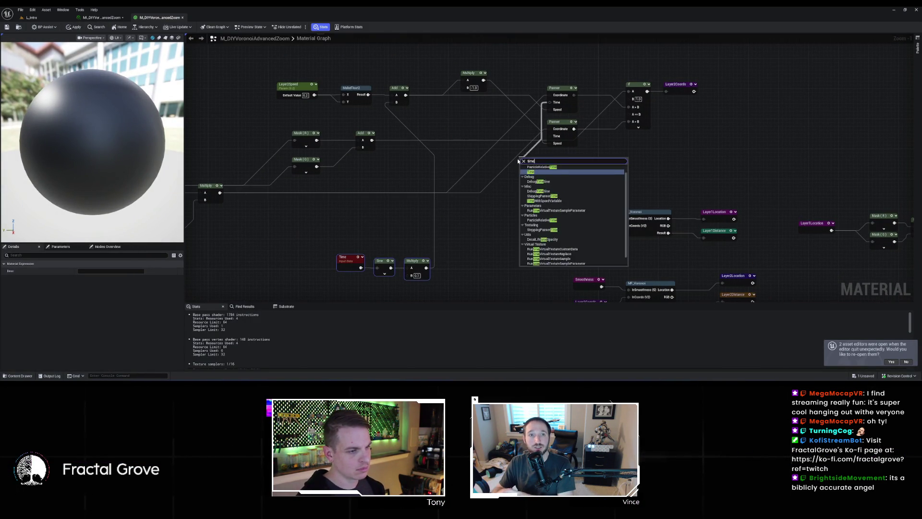
{"action": "key", "text": "ctrl+v"}
{"action": "left_click_drag", "start_coordinate": [518, 161], "coordinate": [542, 170]}
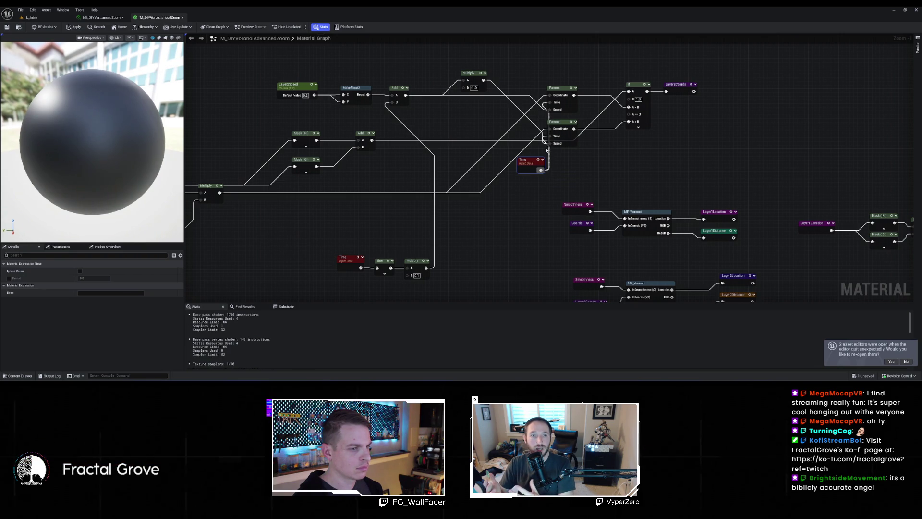
{"action": "left_click_drag", "start_coordinate": [524, 164], "coordinate": [514, 166]}
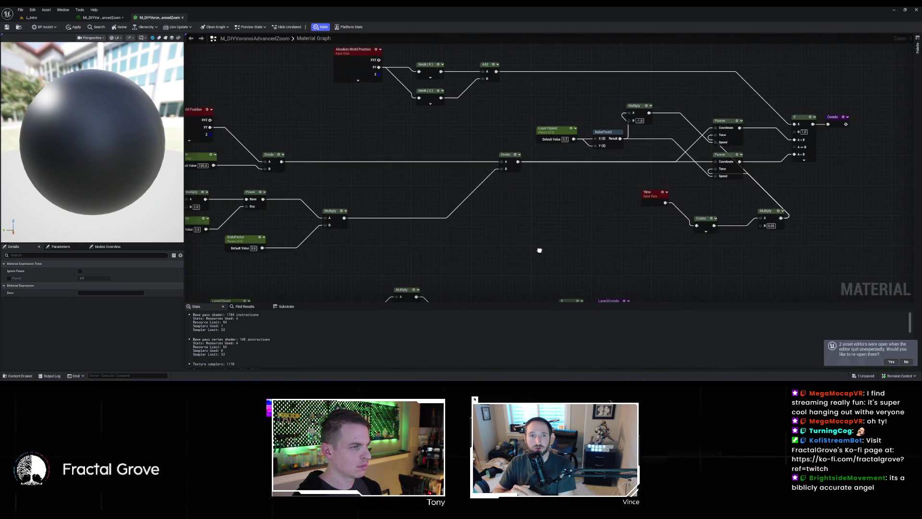
- Paste a copy of the Time, Sine, Multiply chain beside the Layer2Speed Panner chain
{"action": "mouse_move", "coordinate": [574, 116]}
{"action": "left_mouse_down"}
{"action": "mouse_move", "coordinate": [590, 72]}
{"action": "mouse_move", "coordinate": [623, 38]}
{"action": "left_mouse_up"}
{"action": "left_click_drag", "start_coordinate": [330, 202], "coordinate": [420, 232]}
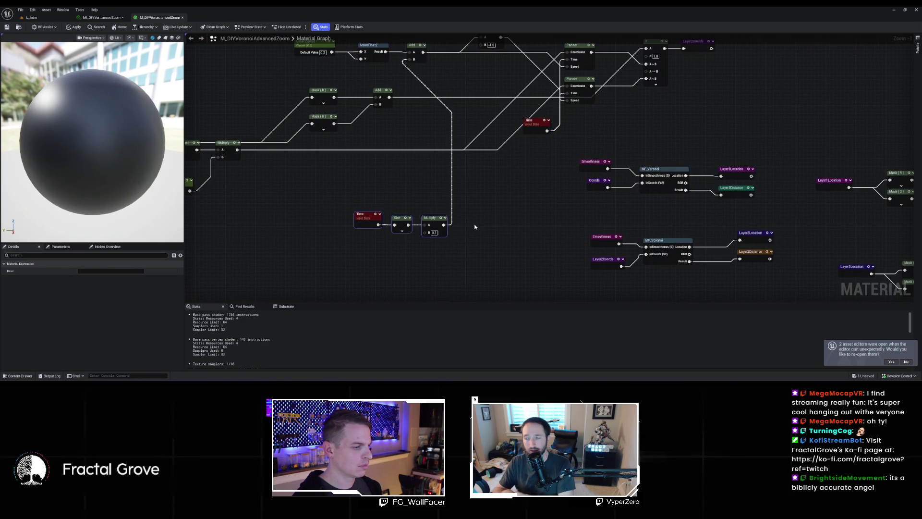
{"action": "scroll", "coordinate": [488, 175], "scroll_direction": "down", "scroll_amount": 1}
{"action": "left_click_drag", "start_coordinate": [490, 167], "coordinate": [460, 284]}
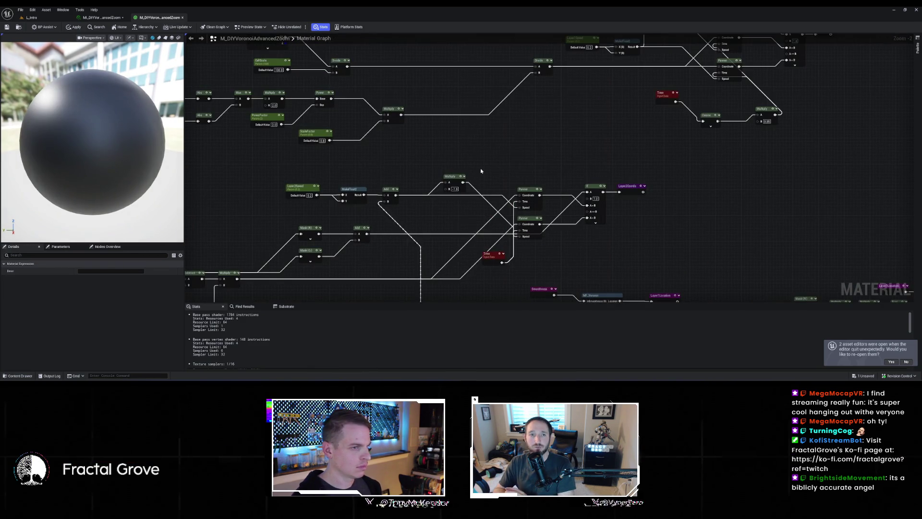
{"action": "left_click_drag", "start_coordinate": [480, 170], "coordinate": [385, 313]}
{"action": "mouse_move", "coordinate": [474, 147]}
{"action": "left_mouse_down"}
{"action": "mouse_move", "coordinate": [480, 72]}
{"action": "mouse_move", "coordinate": [514, 107]}
{"action": "mouse_move", "coordinate": [444, 77]}
{"action": "left_mouse_up"}
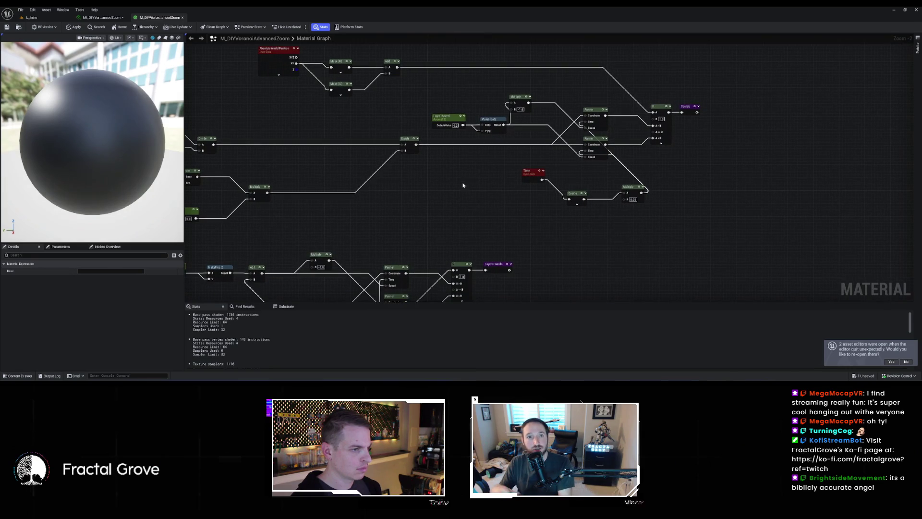
{"action": "key", "text": "ctrl+v"}
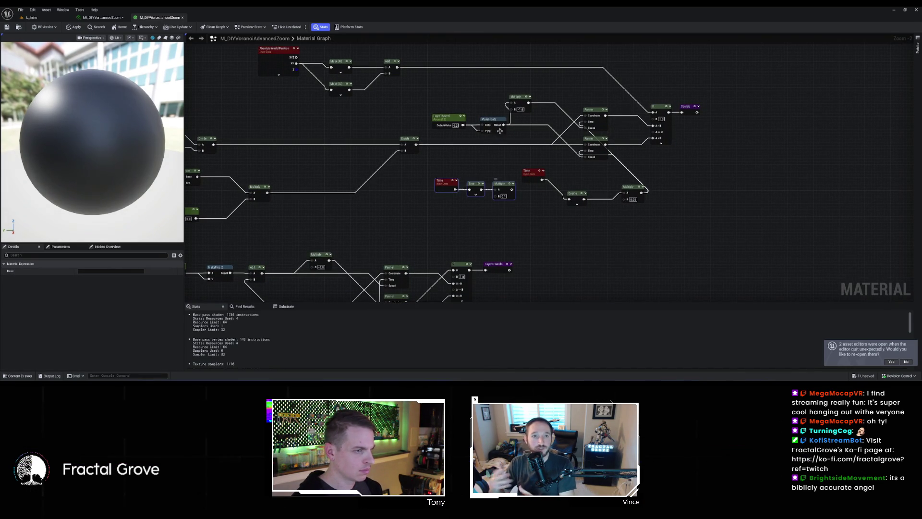
{"action": "mouse_move", "coordinate": [507, 122]}
{"action": "left_mouse_down"}
{"action": "mouse_move", "coordinate": [575, 68]}
{"action": "mouse_move", "coordinate": [469, 140]}
{"action": "left_mouse_up"}
- Add an Add node and wire it into the Multiply and the lower Panner's Speed
{"action": "right_click", "coordinate": [476, 66]}
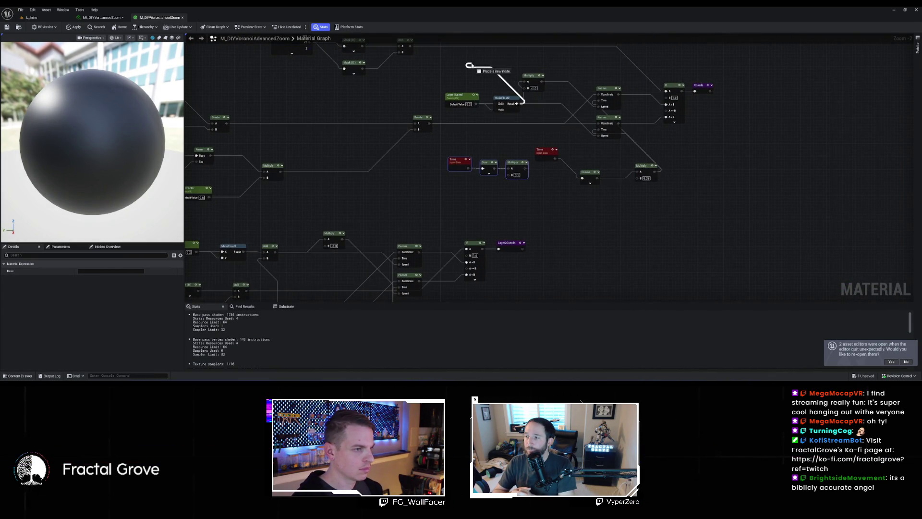
{"action": "type", "text": "add"}
{"action": "left_click", "coordinate": [489, 94]}
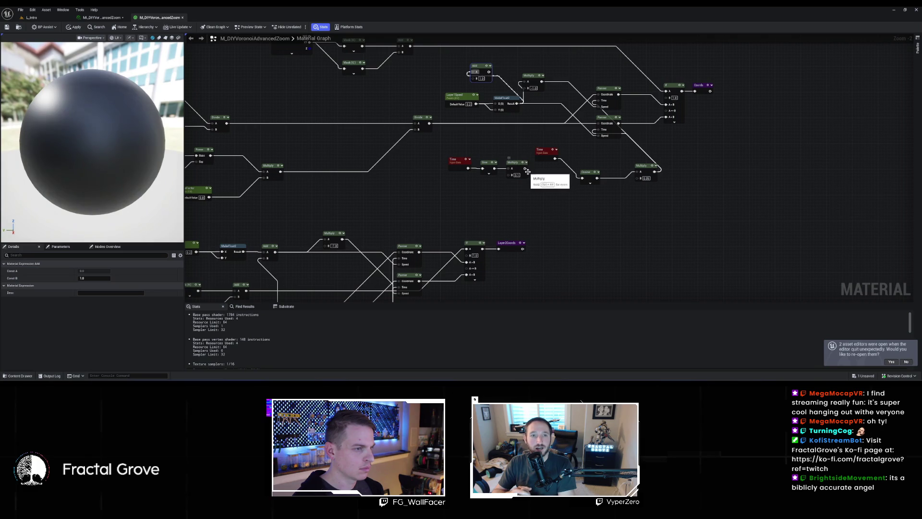
{"action": "left_click_drag", "start_coordinate": [525, 168], "coordinate": [476, 78]}
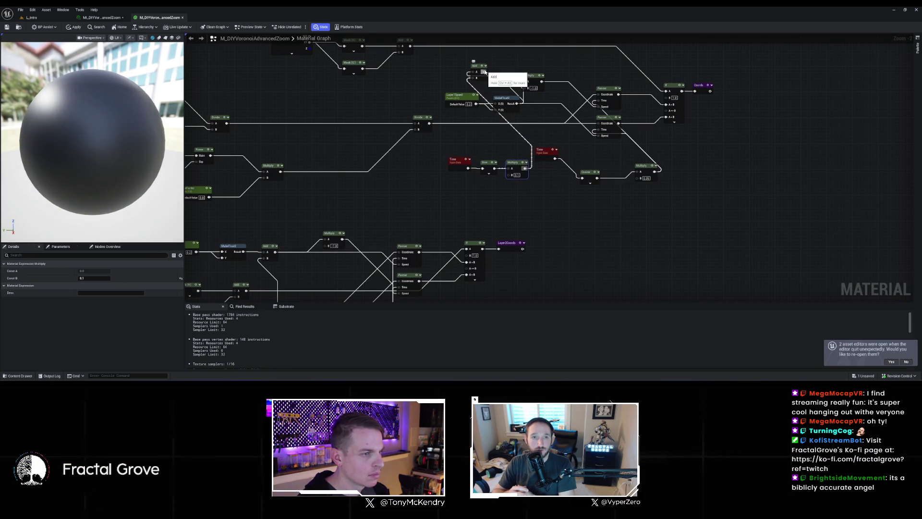
{"action": "mouse_move", "coordinate": [484, 71]}
{"action": "left_mouse_down"}
{"action": "mouse_move", "coordinate": [528, 75]}
{"action": "mouse_move", "coordinate": [573, 128]}
{"action": "mouse_move", "coordinate": [599, 135]}
{"action": "left_mouse_up"}
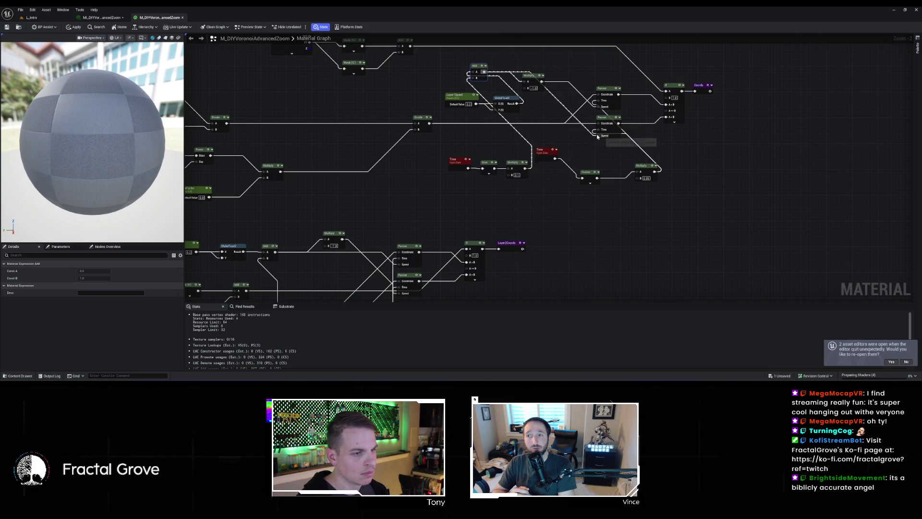
{"action": "left_click", "coordinate": [606, 89]}
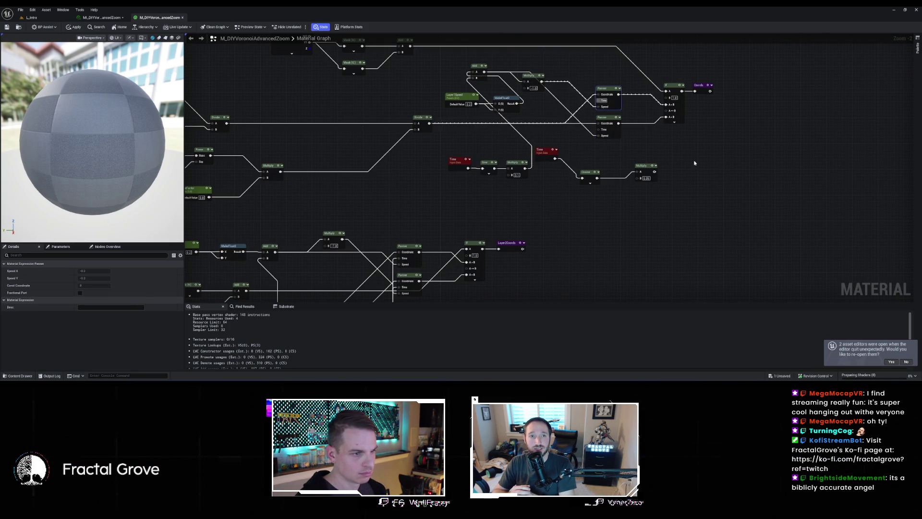
- Delete the leftover Time, Cosine and Multiply nodes and apply the material
{"action": "left_click_drag", "start_coordinate": [550, 160], "coordinate": [556, 170]}
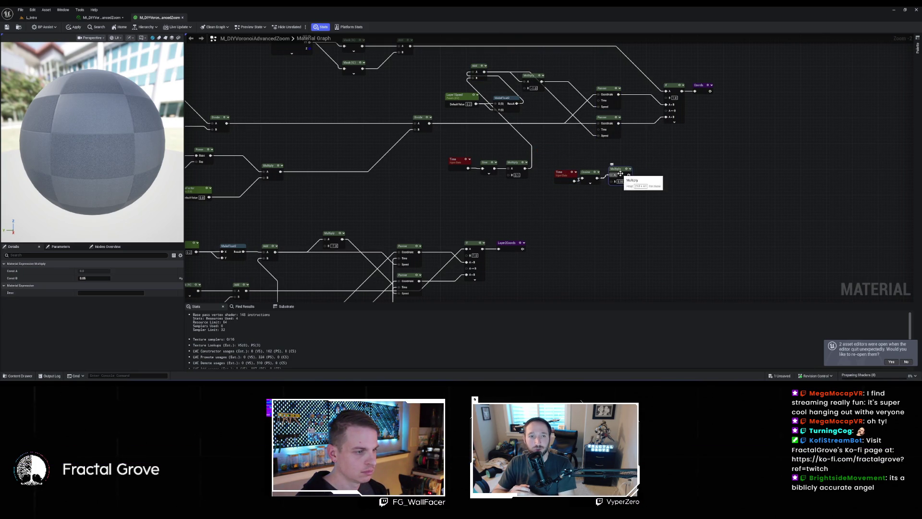
{"action": "left_click", "coordinate": [599, 162]}
{"action": "left_click_drag", "start_coordinate": [566, 164], "coordinate": [659, 186]}
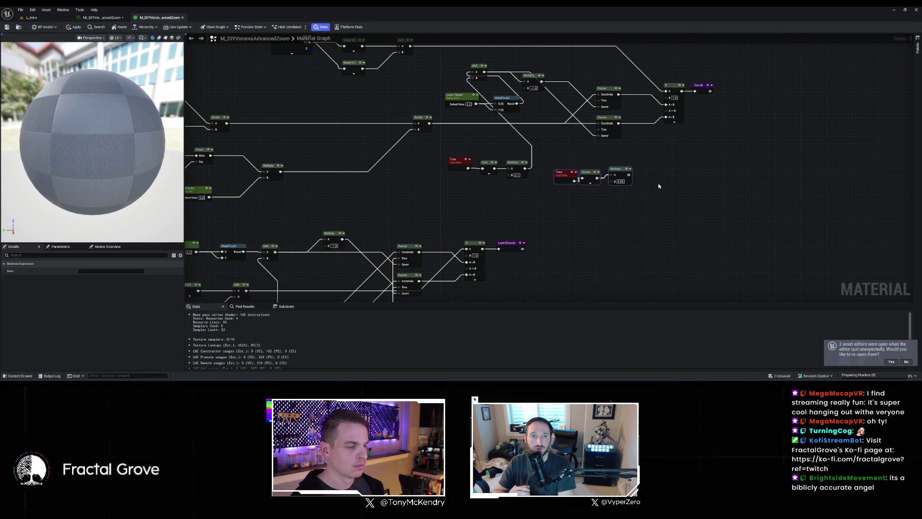
{"action": "key", "text": "Delete"}
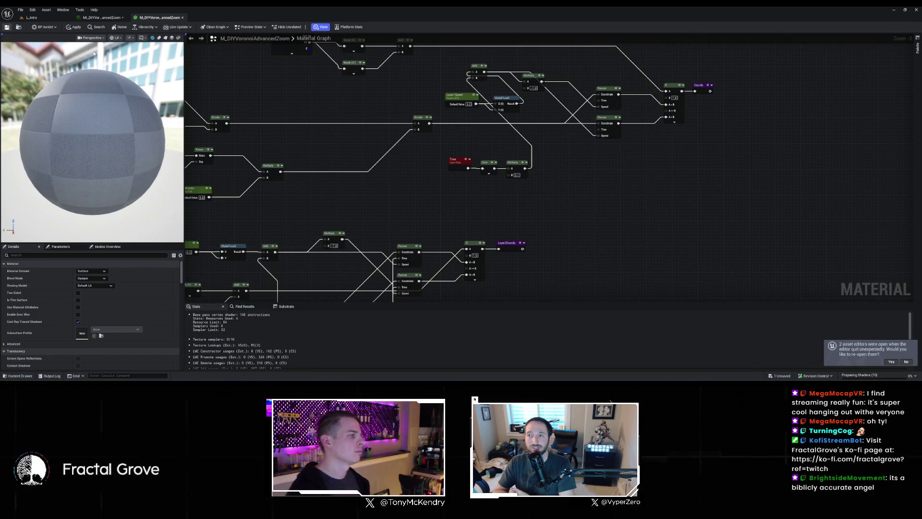
{"action": "key", "text": "ctrl+s"}
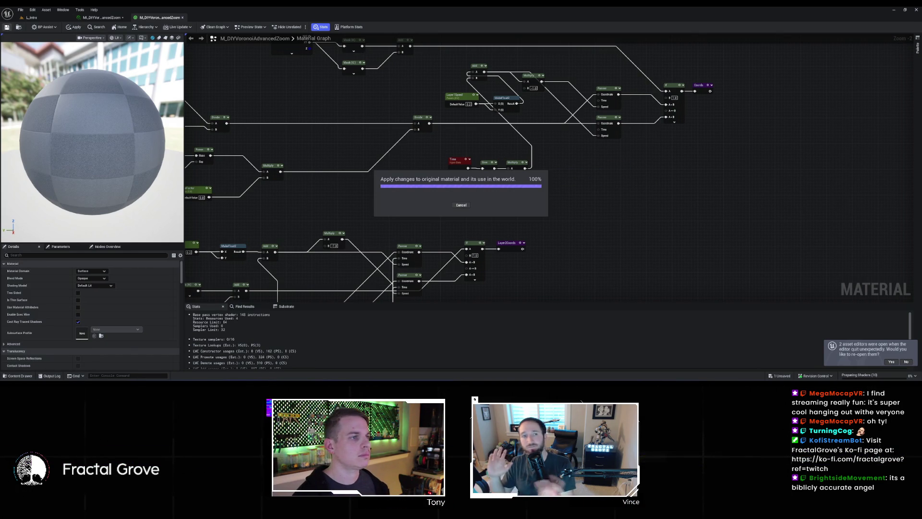
{"action": "key", "text": "alt+Tab"}
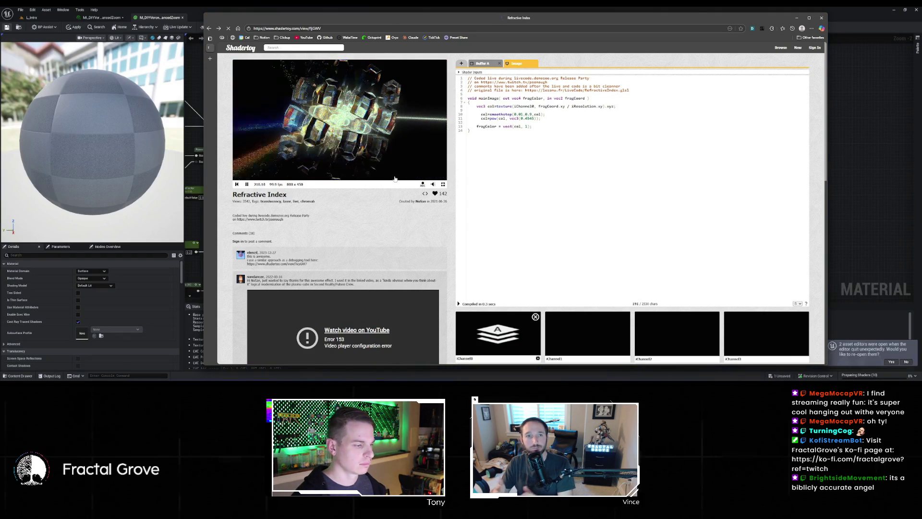
- Open the Rave Lasers shader from the laser results grid
{"action": "key", "text": "alt+Left"}
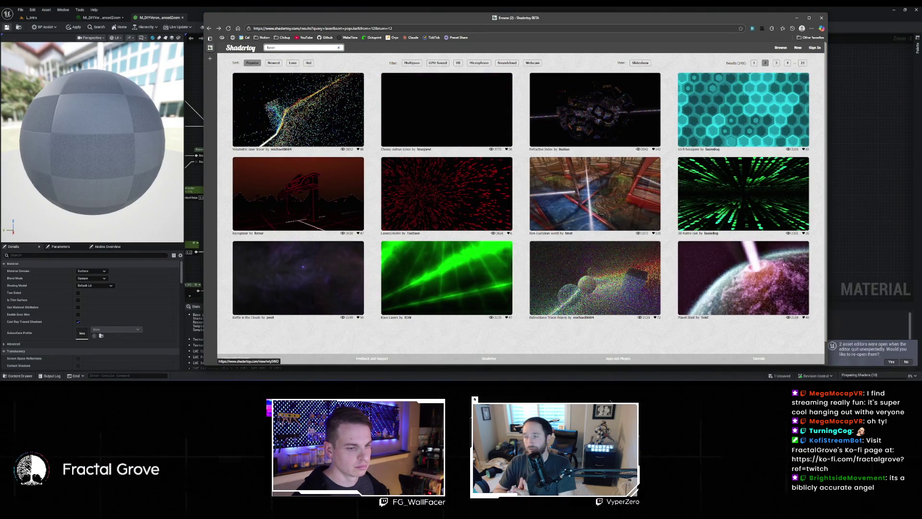
{"action": "scroll", "coordinate": [664, 314], "scroll_direction": "down", "scroll_amount": 1}
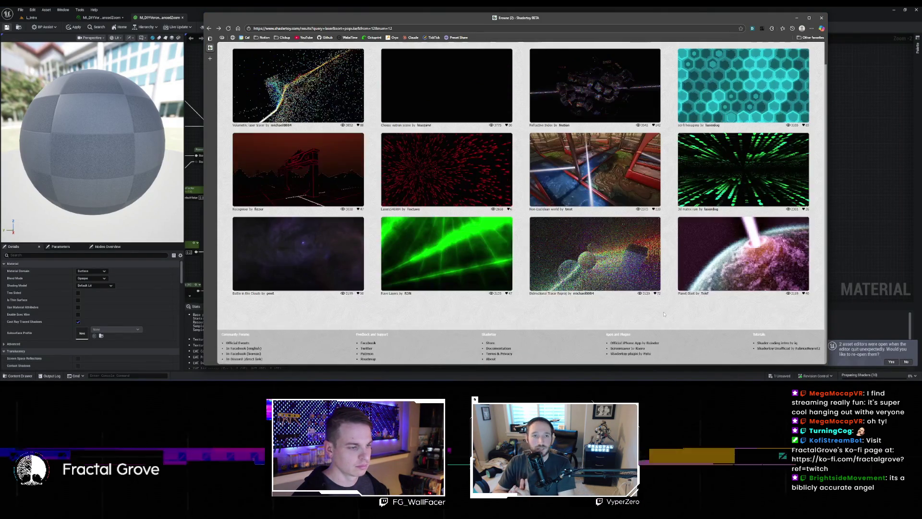
{"action": "left_click", "coordinate": [454, 243]}
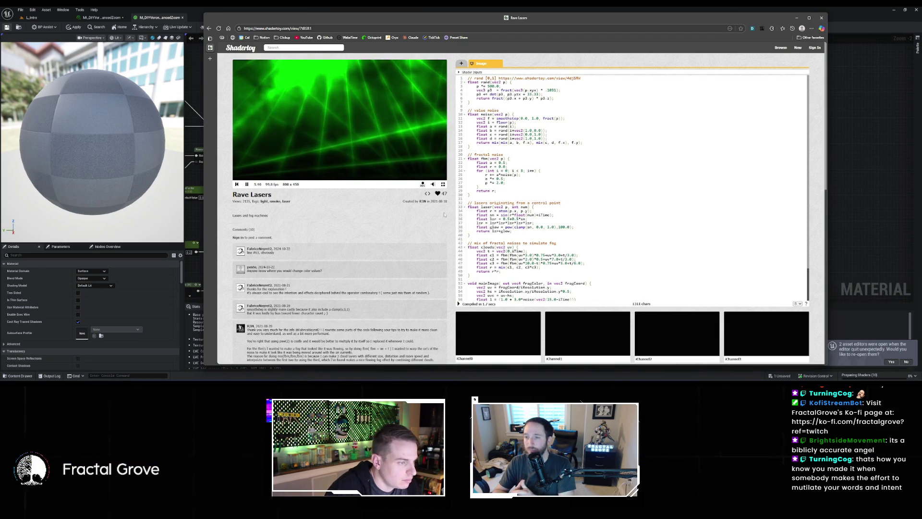
- Go back from Rave Lasers to the laser results grid
{"action": "key", "text": "alt+Left"}
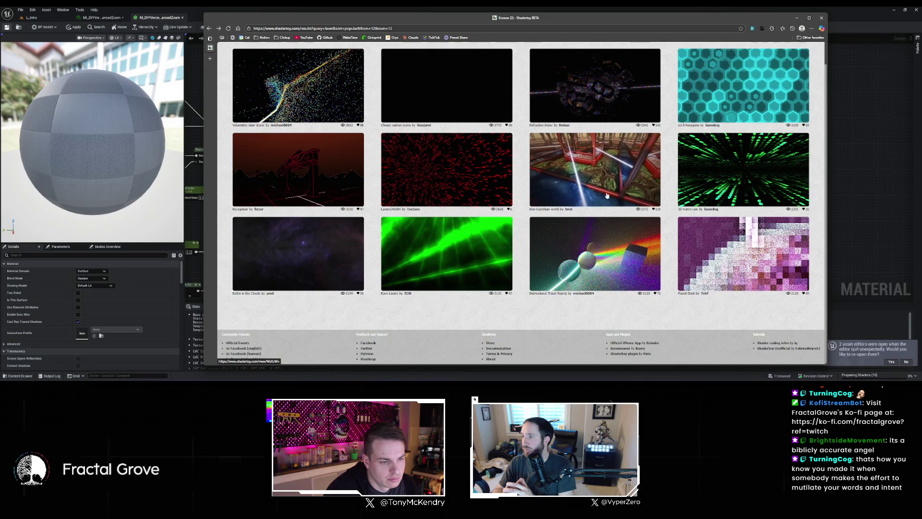
- Advance the laser results two pages forward to page 4
{"action": "scroll", "coordinate": [528, 215], "scroll_direction": "up", "scroll_amount": 1}
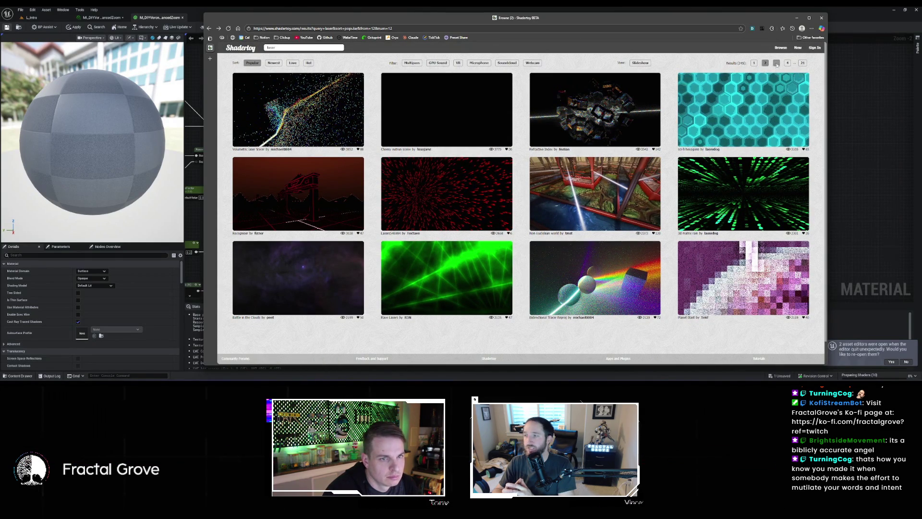
{"action": "left_click", "coordinate": [729, 135]}
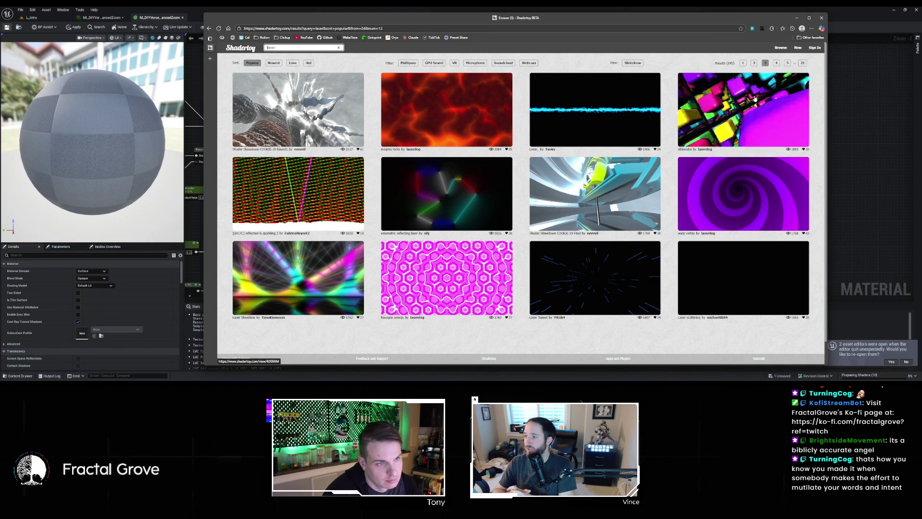
{"action": "left_click", "coordinate": [726, 126]}
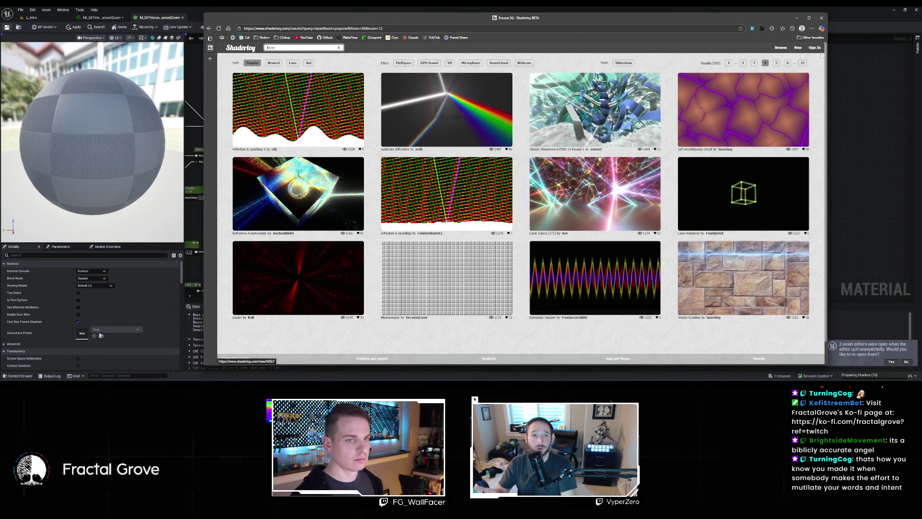
- Page forward through more laser results, reaching Predator Target and Nervous lasers
{"action": "left_click", "coordinate": [723, 144]}
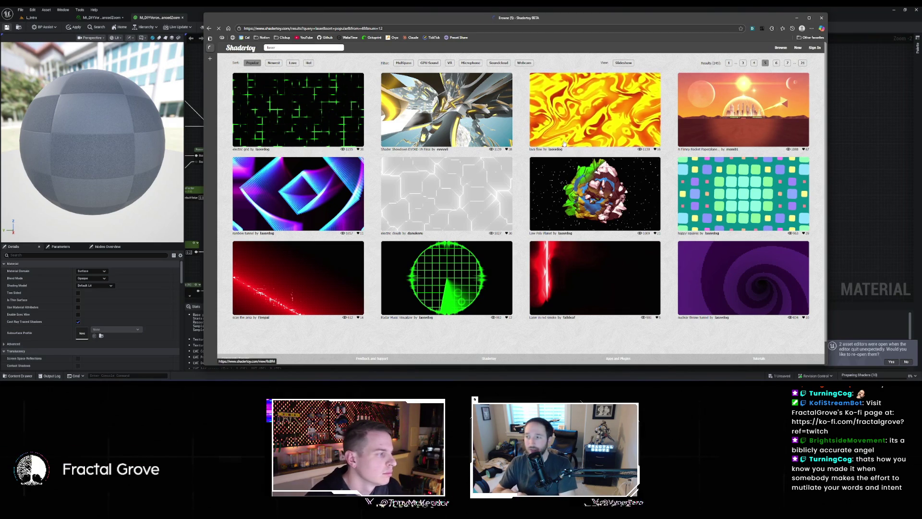
{"action": "left_click", "coordinate": [776, 63]}
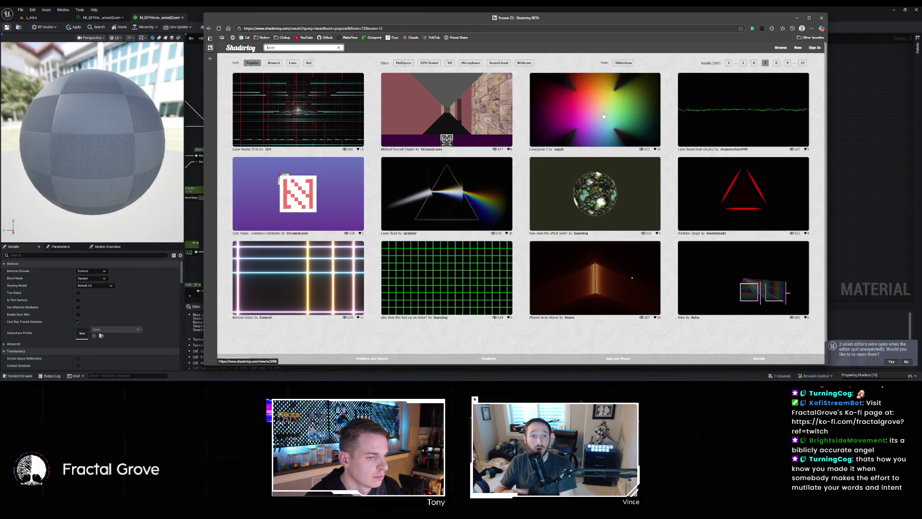
{"action": "scroll", "coordinate": [799, 191], "scroll_direction": "down", "scroll_amount": 2}
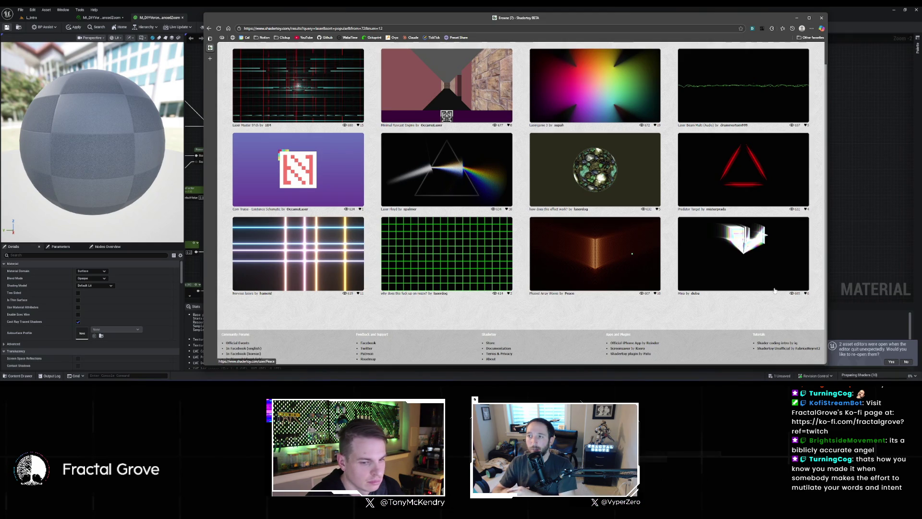
- Scroll back up to the laser results' pagination bar
{"action": "scroll", "coordinate": [778, 73], "scroll_direction": "up", "scroll_amount": 2}
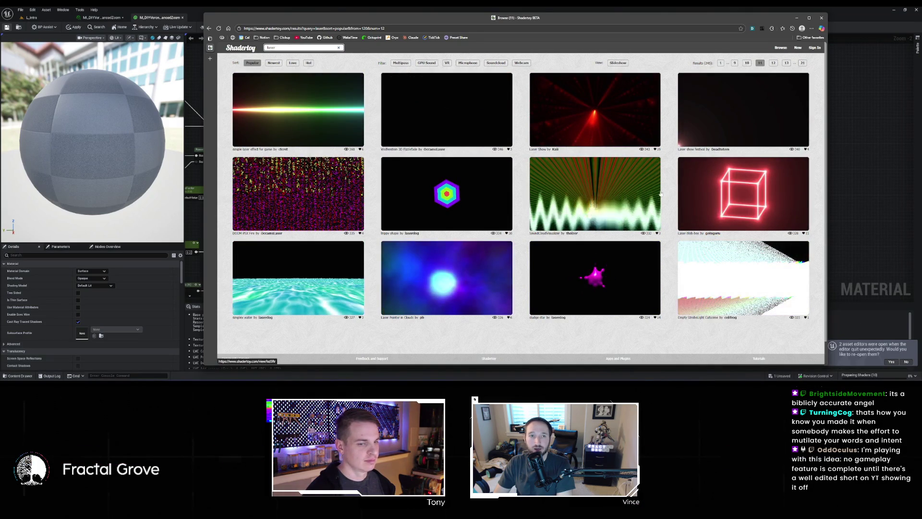
- Preview the simple laser effect for game shader, then switch back to the MI_DIYVor instance
{"action": "left_click", "coordinate": [288, 83]}
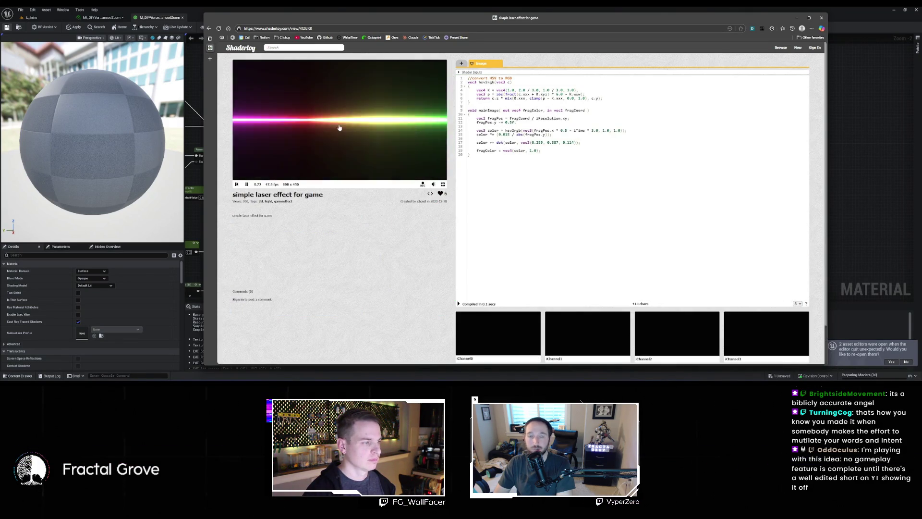
{"action": "key", "text": "alt+Left"}
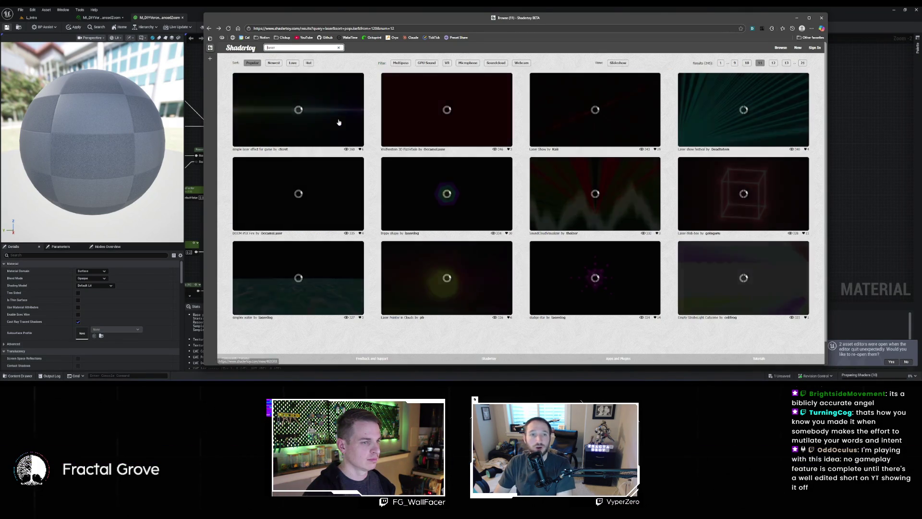
{"action": "scroll", "coordinate": [322, 144], "scroll_direction": "down", "scroll_amount": 1}
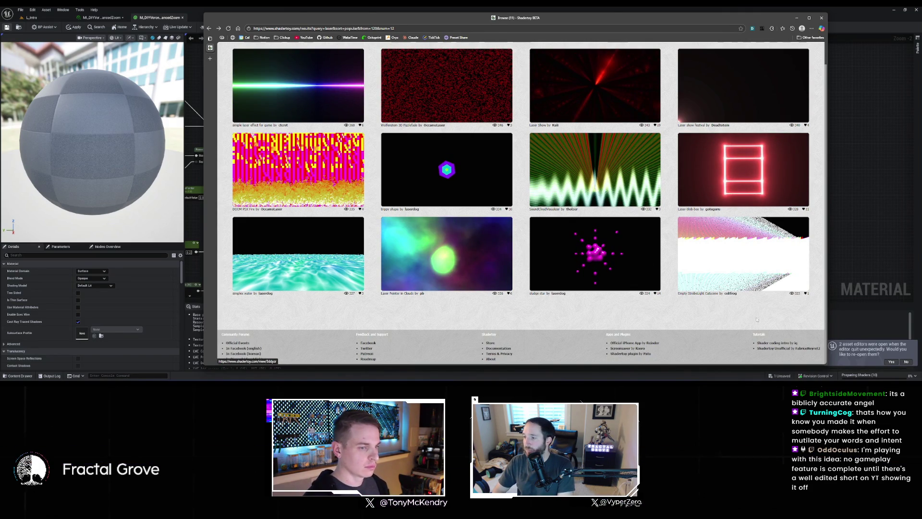
{"action": "scroll", "coordinate": [768, 107], "scroll_direction": "up", "scroll_amount": 1}
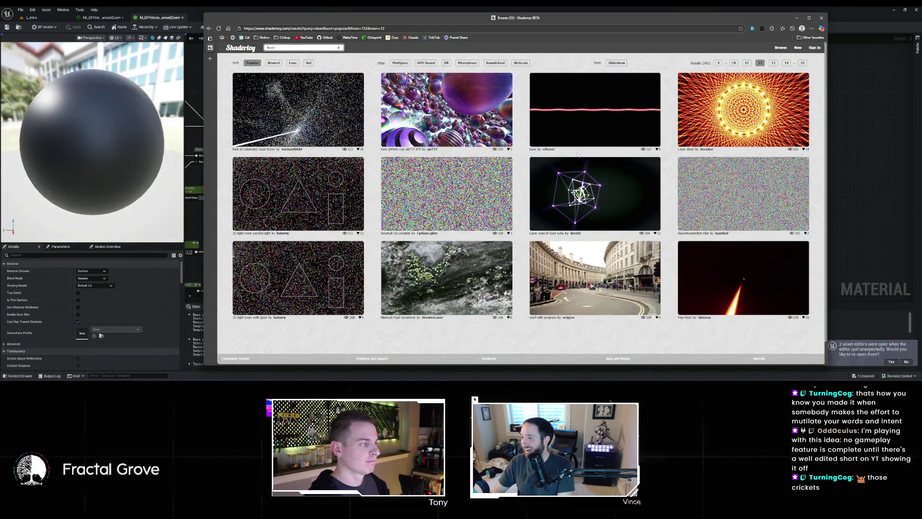
{"action": "left_click", "coordinate": [103, 17]}
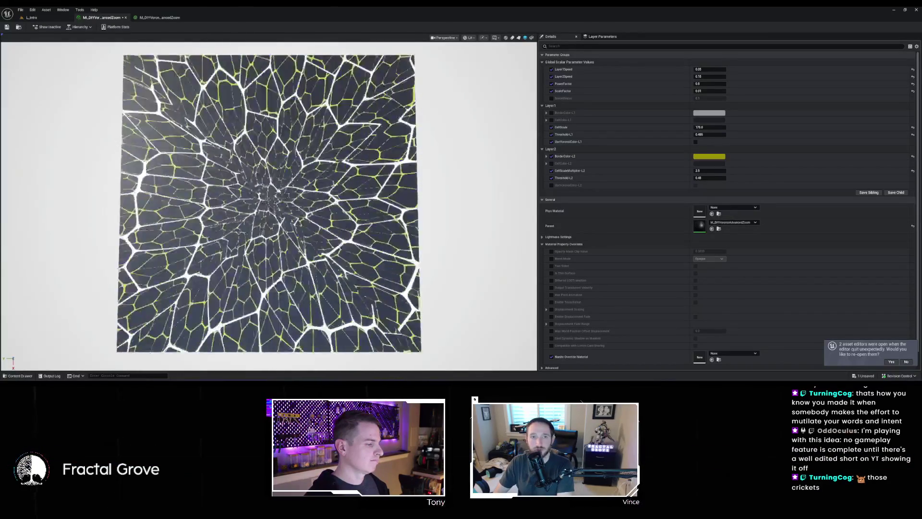
- Return to the M_DIYVoronoiAdvancedZoom graph, panned to show its Time, Panner and Multiply nodes
{"action": "left_click", "coordinate": [163, 17]}
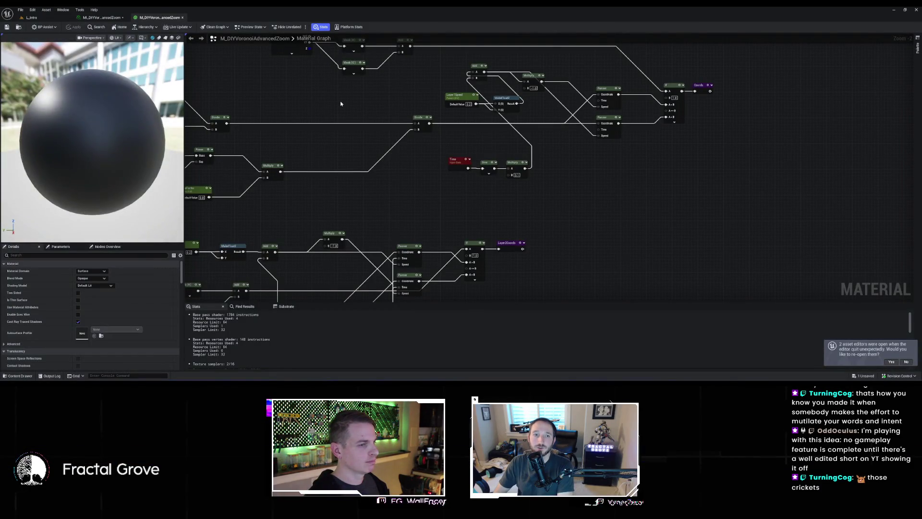
{"action": "left_click_drag", "start_coordinate": [340, 104], "coordinate": [340, 158]}
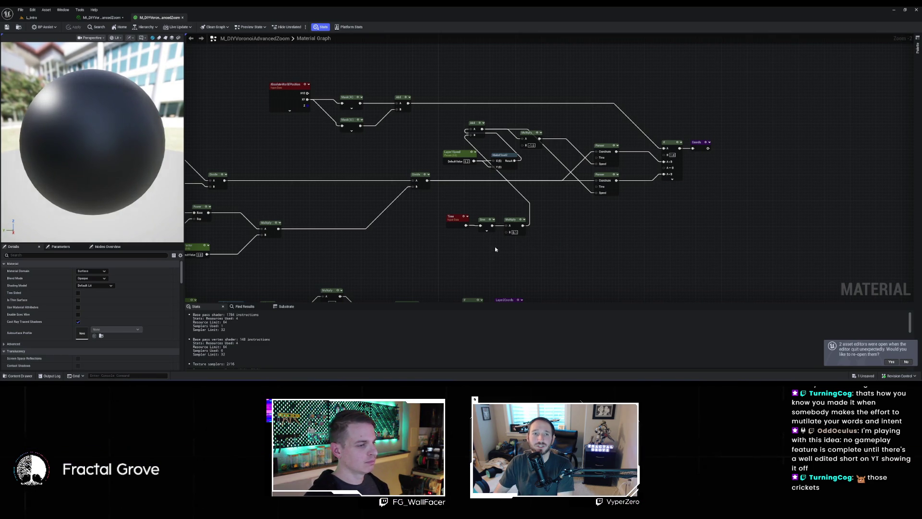
- Create a Layer1TimeSpeed scalar parameter with default 0.001 and wire it into the Multiply's B input
{"action": "left_click", "coordinate": [457, 254]}
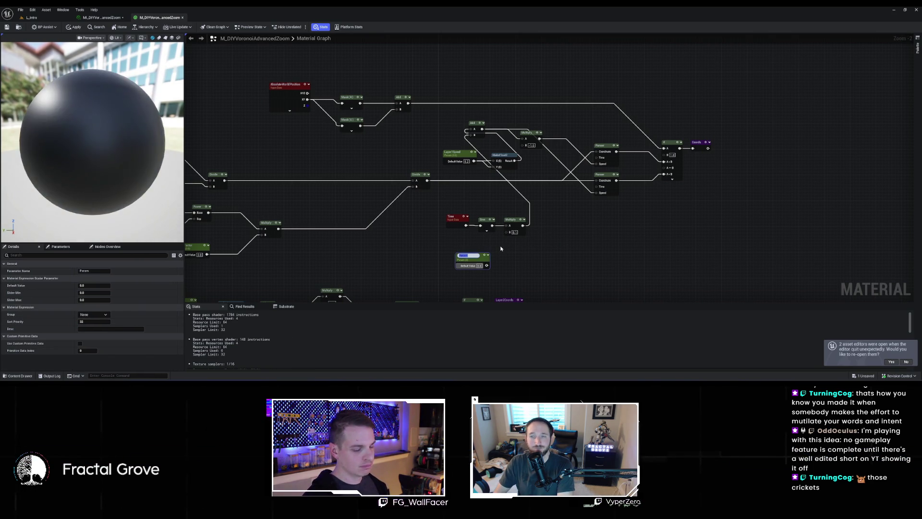
{"action": "type", "text": "Layer1"}
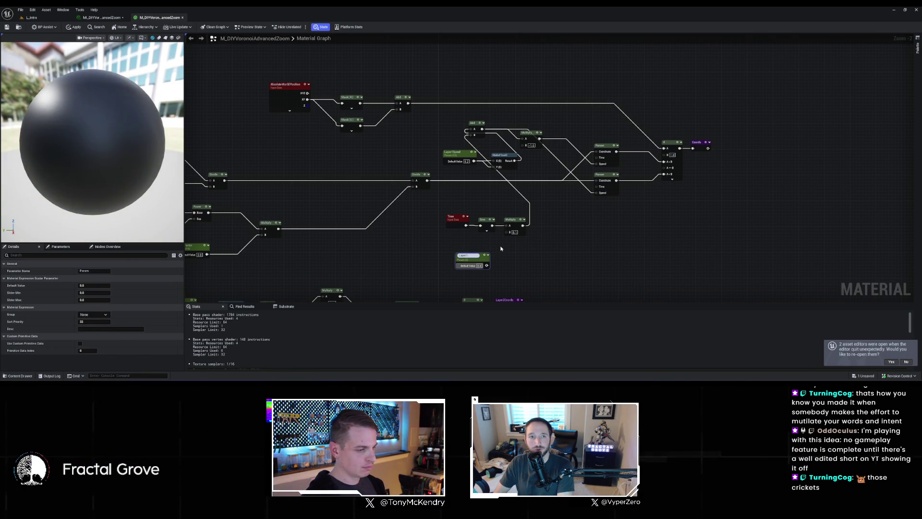
{"action": "type", "text": "EimeSpeed"}
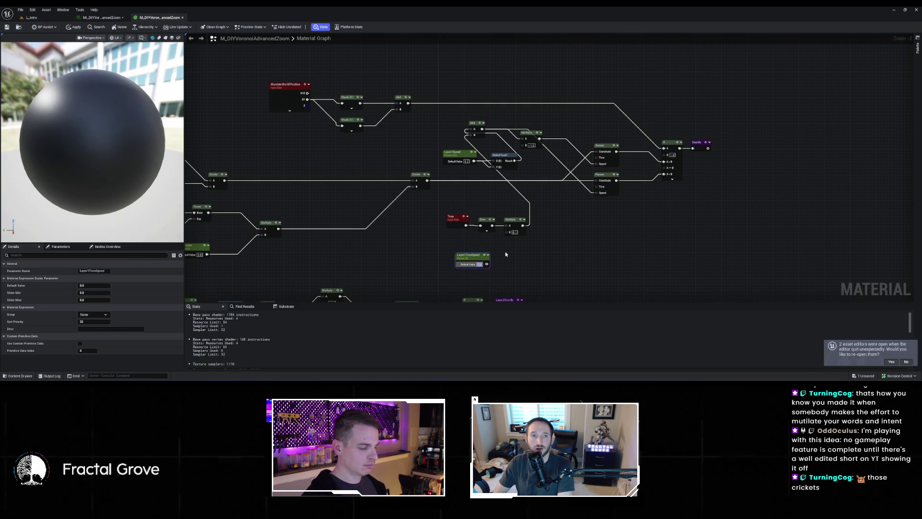
{"action": "type", "text": "0.01"}
{"action": "key", "text": "Return"}
{"action": "left_click", "coordinate": [485, 265]}
{"action": "type", "text": "0.001"}
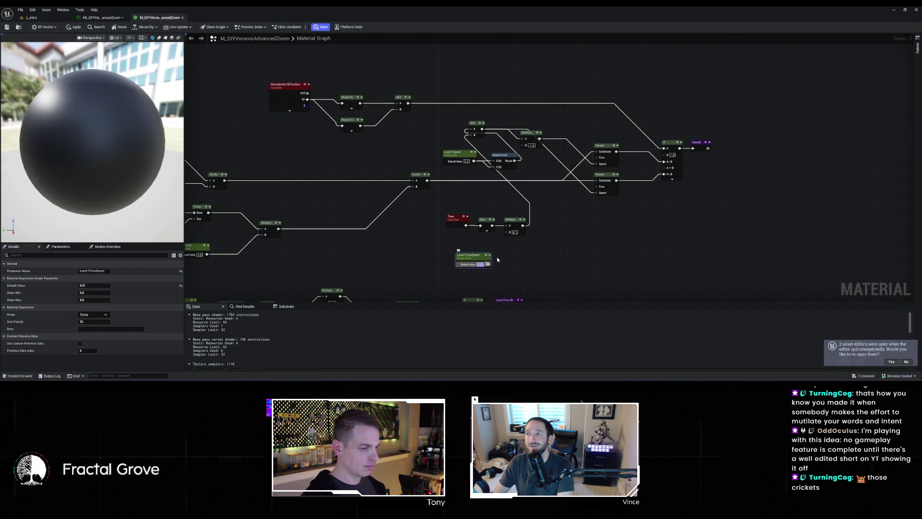
{"action": "key", "text": "Return"}
{"action": "left_click_drag", "start_coordinate": [490, 264], "coordinate": [507, 232]}
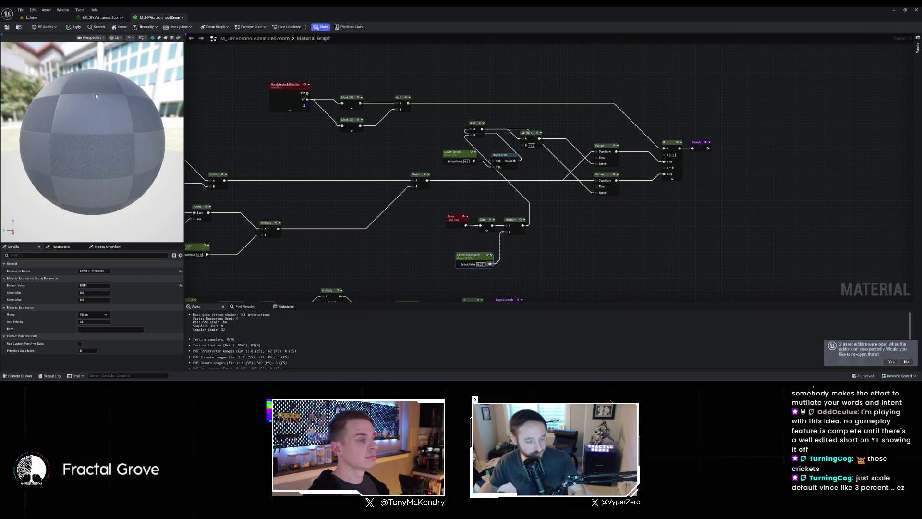
- Apply the material changes to the original, then bring up the WallFacer_Dread project folder in File Explorer
{"action": "left_click", "coordinate": [6, 27]}
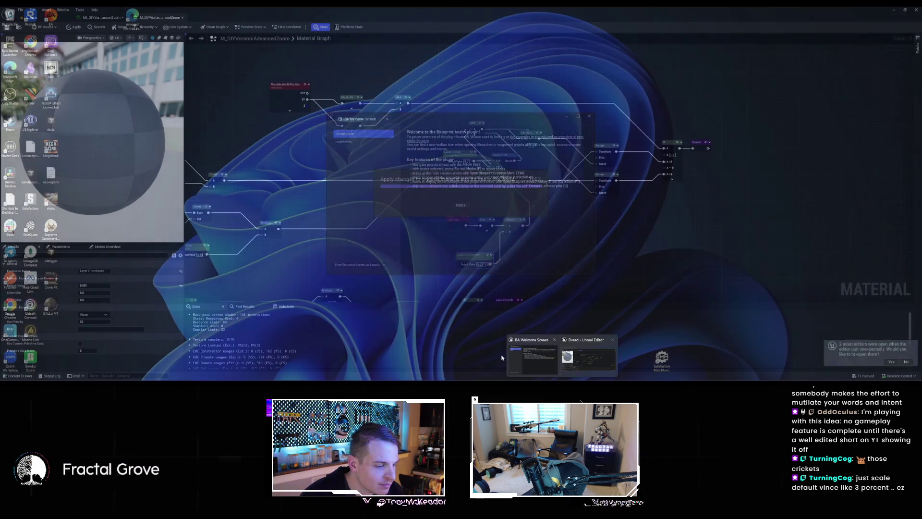
{"action": "mouse_move", "coordinate": [457, 380]}
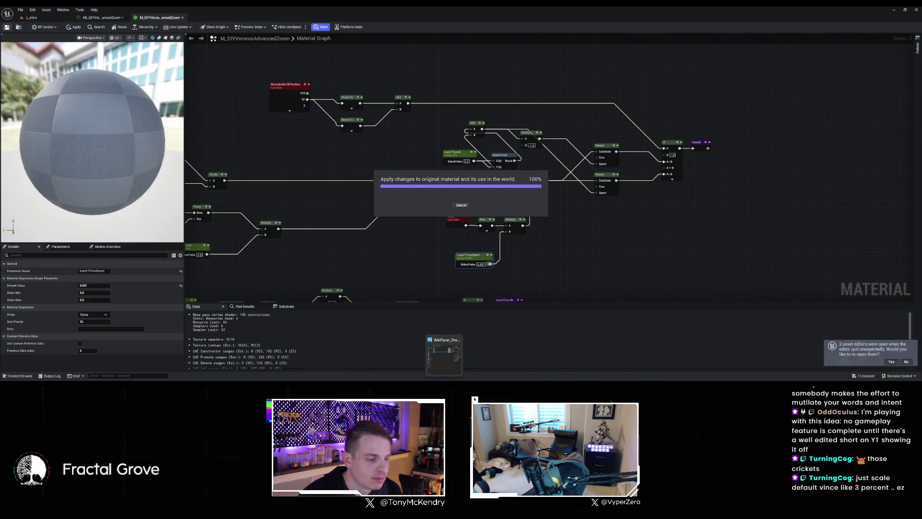
{"action": "left_click", "coordinate": [460, 360]}
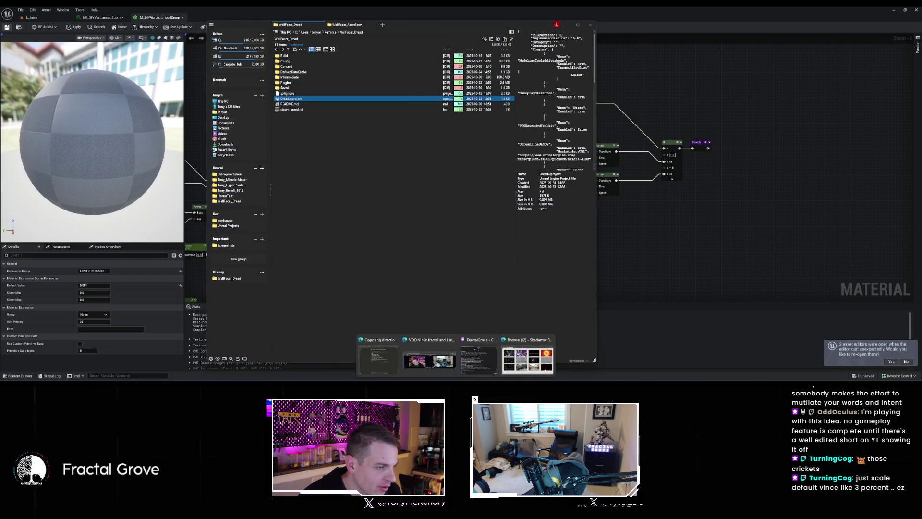
{"action": "left_click", "coordinate": [479, 355]}
{"action": "scroll", "coordinate": [481, 192], "scroll_direction": "down", "scroll_amount": 1}
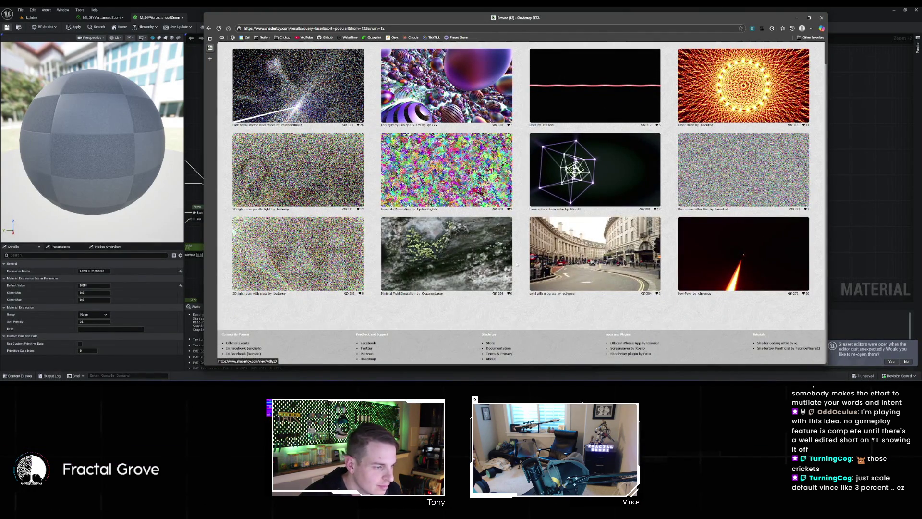
{"action": "mouse_move", "coordinate": [721, 185]}
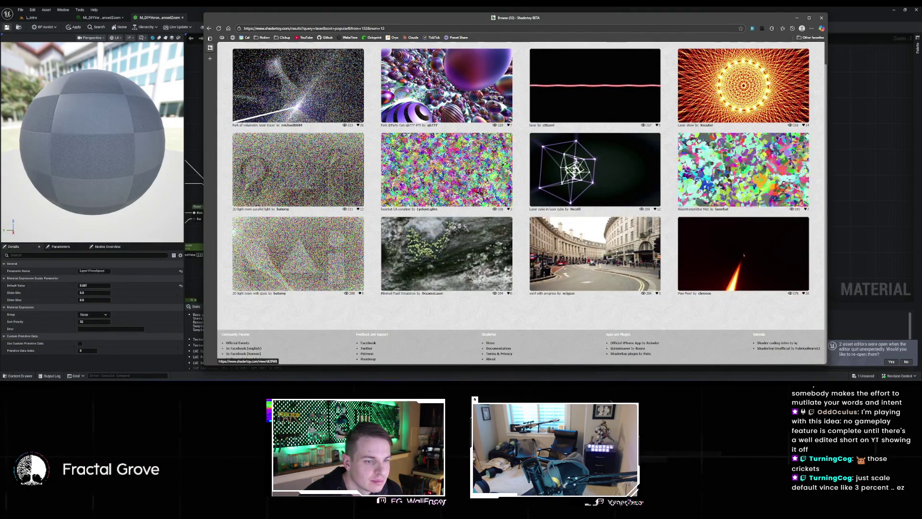
{"action": "mouse_move", "coordinate": [737, 92]}
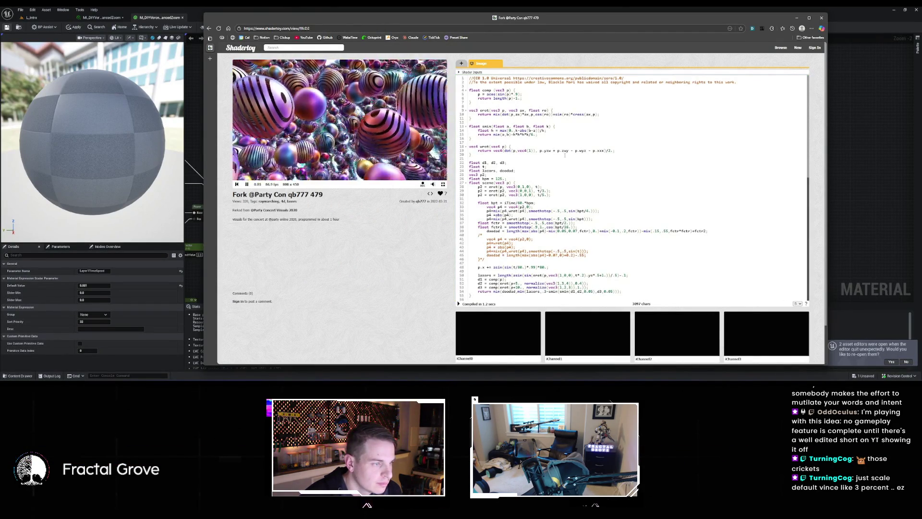
{"action": "scroll", "coordinate": [565, 155], "scroll_direction": "down", "scroll_amount": 7}
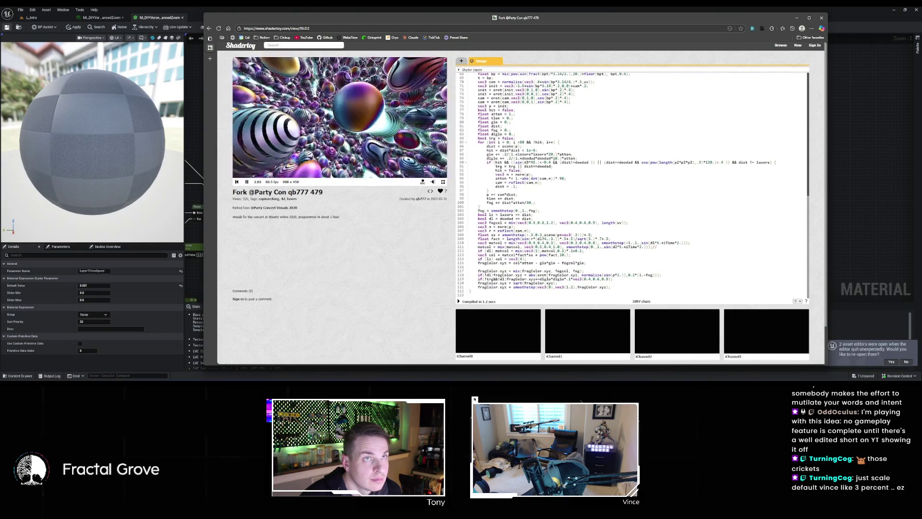
{"action": "scroll", "coordinate": [555, 158], "scroll_direction": "down", "scroll_amount": 1}
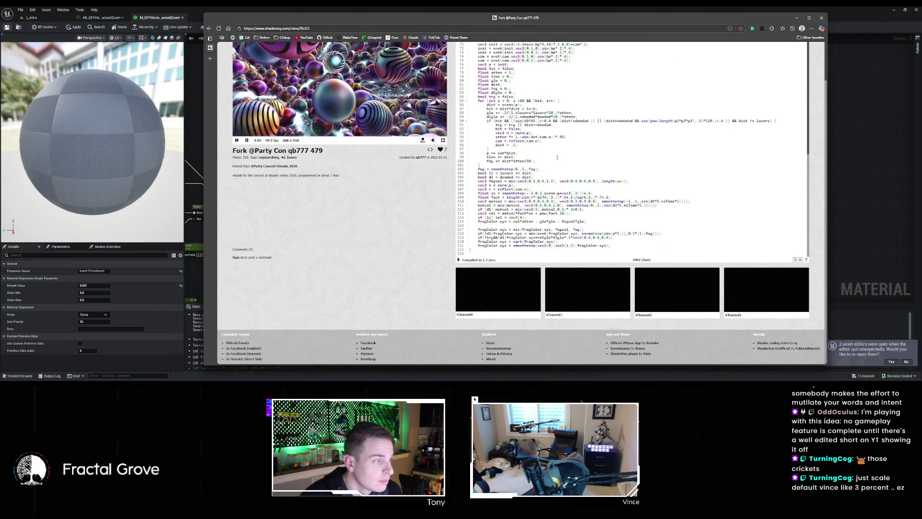
{"action": "scroll", "coordinate": [409, 154], "scroll_direction": "up", "scroll_amount": 1}
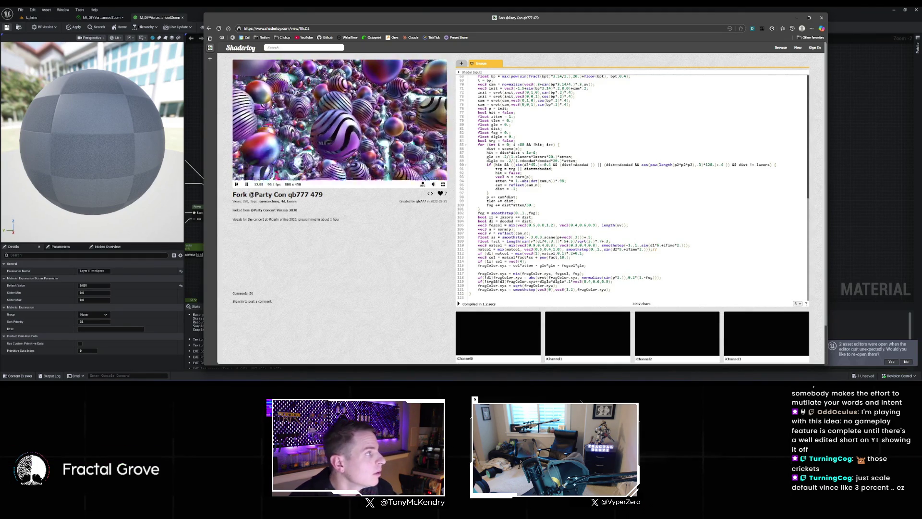
{"action": "mouse_move", "coordinate": [210, 62]}
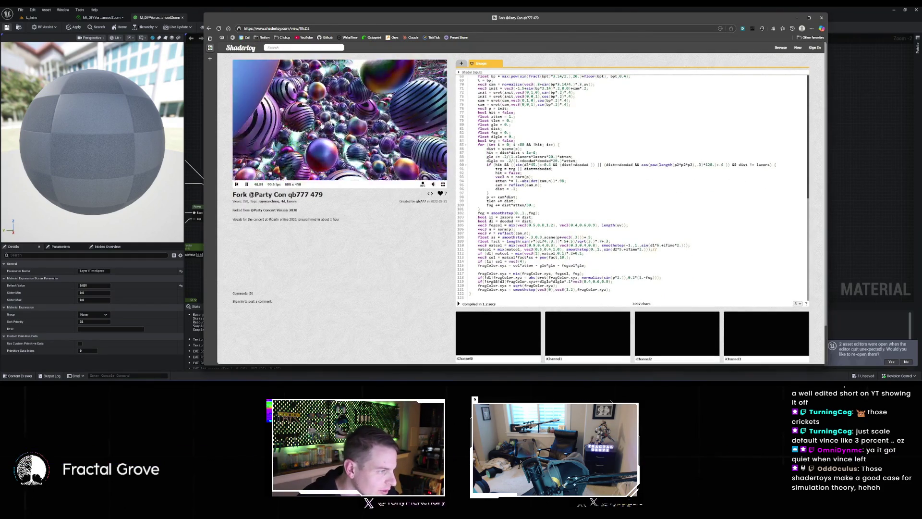
{"action": "key", "text": "alt+Left"}
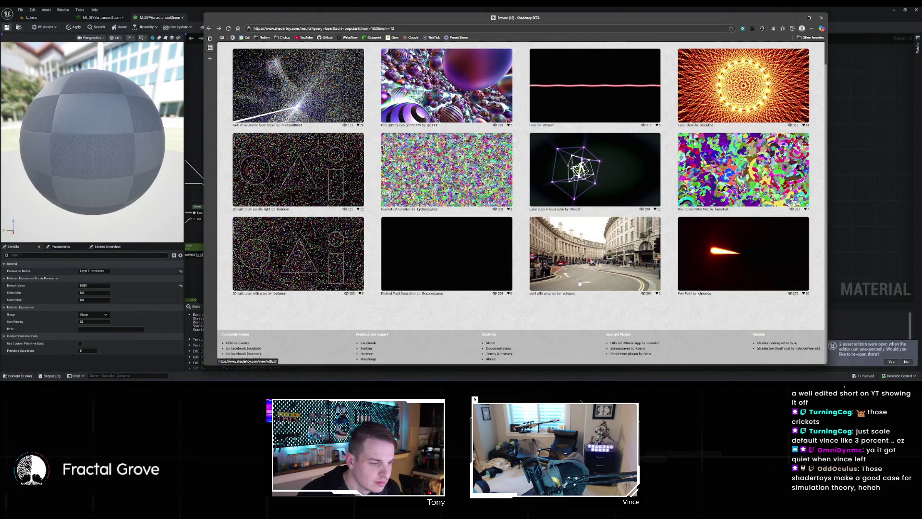
- Page through the laser search results, advancing to page 14 and beyond
{"action": "scroll", "coordinate": [580, 283], "scroll_direction": "up", "scroll_amount": 2}
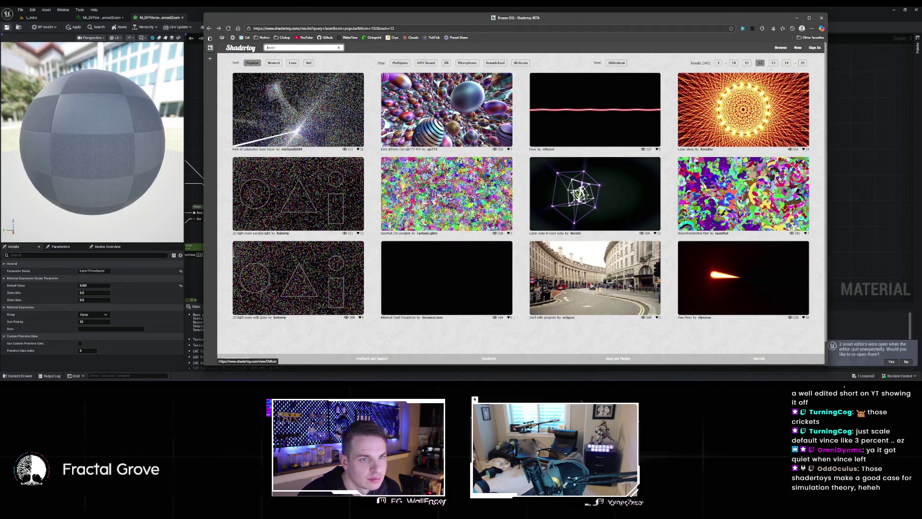
{"action": "left_click", "coordinate": [471, 86]}
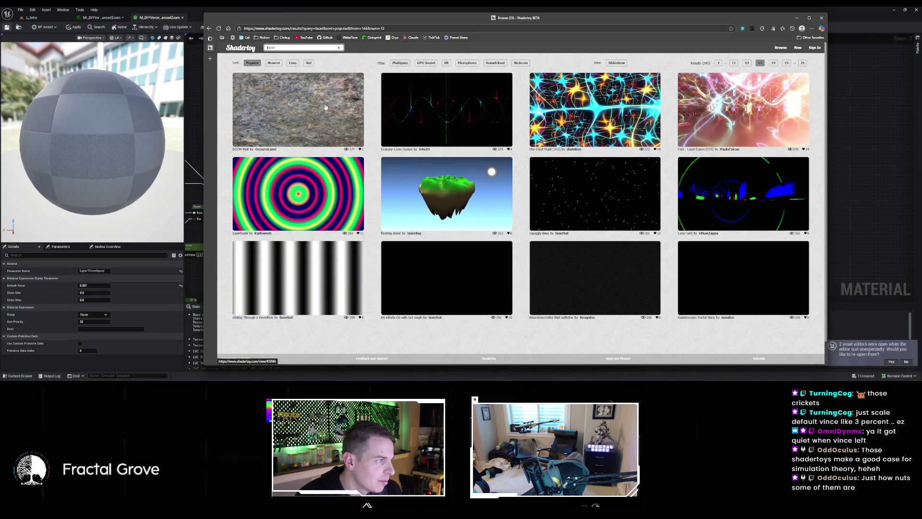
{"action": "scroll", "coordinate": [325, 106], "scroll_direction": "down", "scroll_amount": 1}
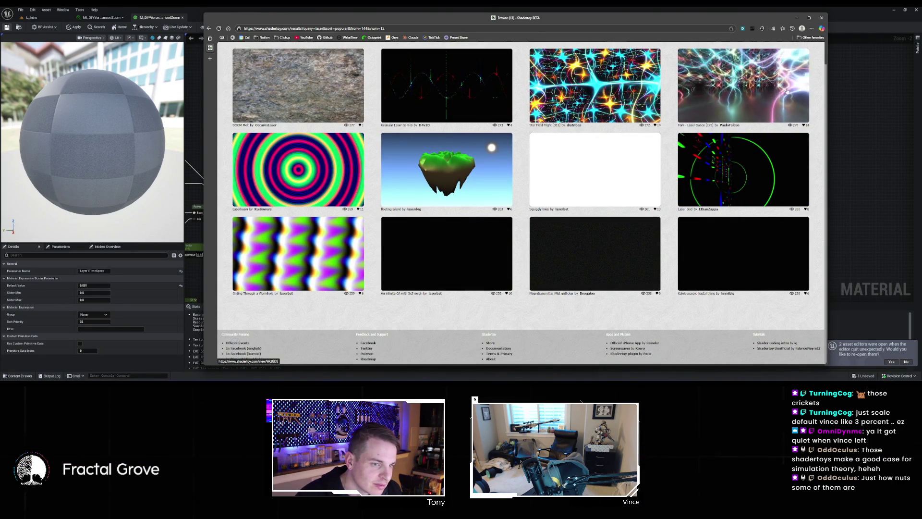
{"action": "scroll", "coordinate": [774, 87], "scroll_direction": "up", "scroll_amount": 1}
{"action": "left_click", "coordinate": [774, 62]}
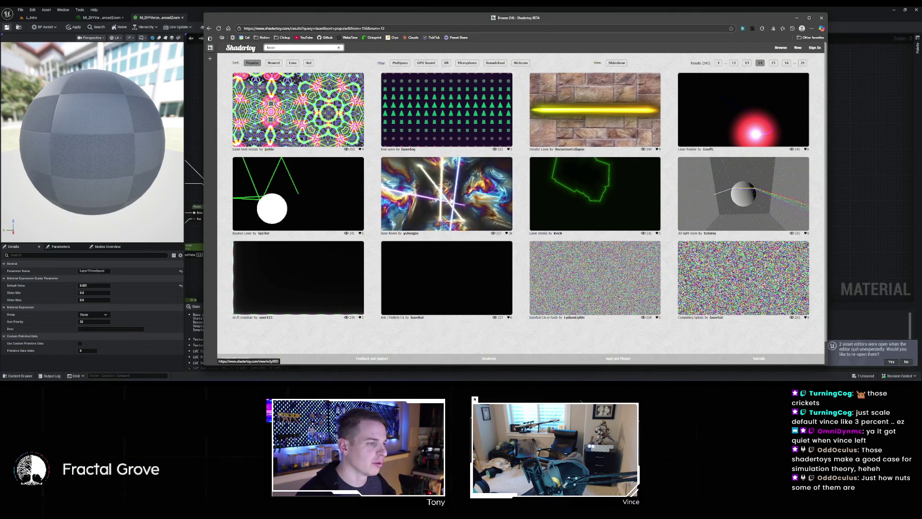
{"action": "scroll", "coordinate": [481, 215], "scroll_direction": "down", "scroll_amount": 1}
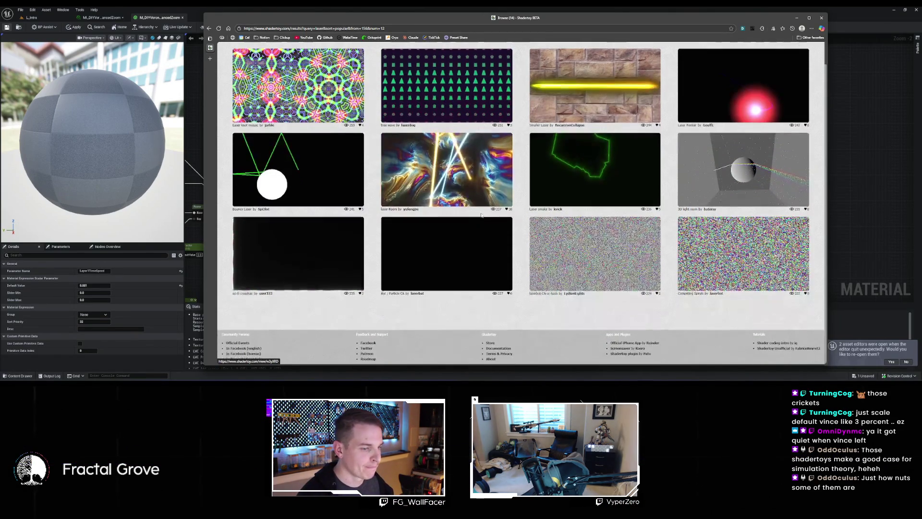
{"action": "scroll", "coordinate": [777, 66], "scroll_direction": "up", "scroll_amount": 1}
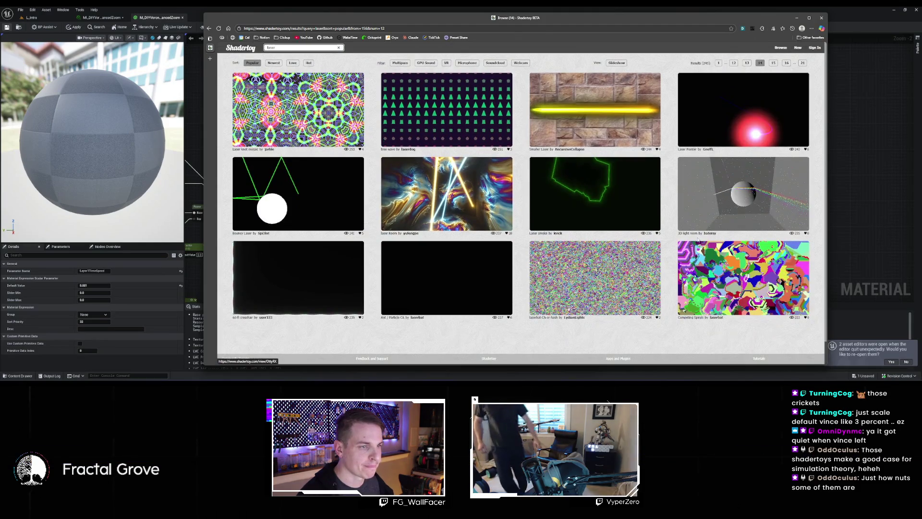
{"action": "left_click", "coordinate": [774, 65]}
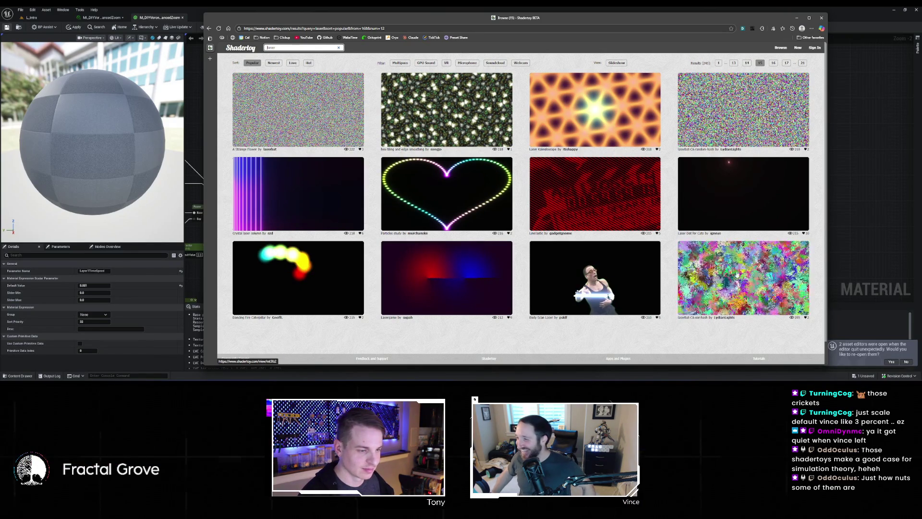
{"action": "left_click", "coordinate": [639, 138]}
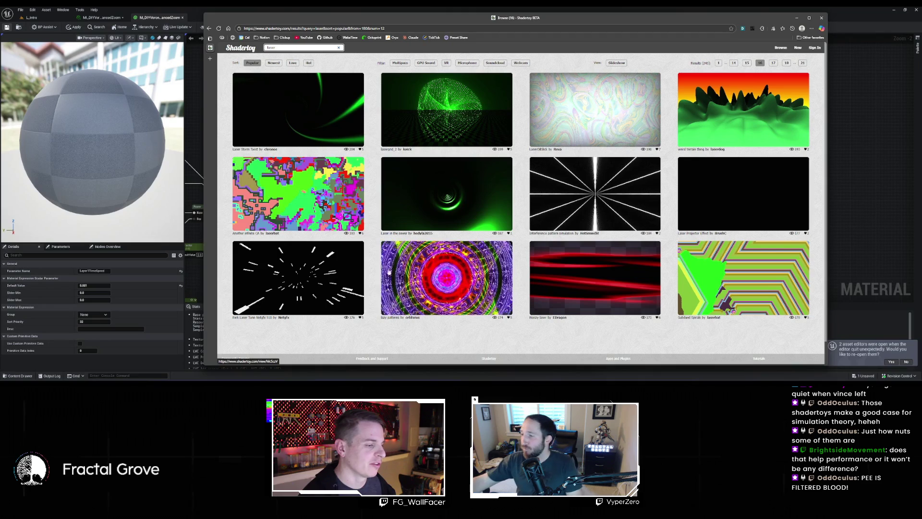
- Move the browser window higher up beside File Explorer and bring up Task Manager
{"action": "mouse_move", "coordinate": [271, 22]}
{"action": "left_mouse_down"}
{"action": "mouse_move", "coordinate": [645, 191]}
{"action": "mouse_move", "coordinate": [306, 139]}
{"action": "left_mouse_up"}
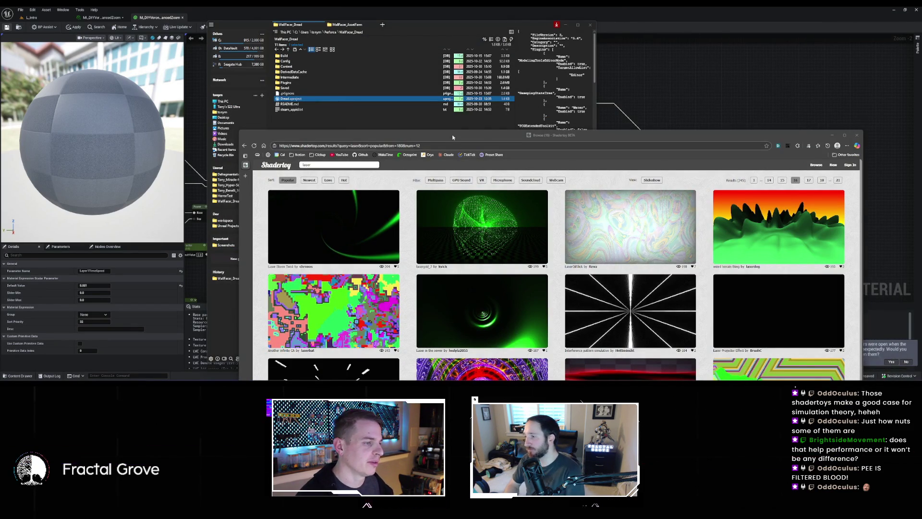
{"action": "left_click_drag", "start_coordinate": [453, 137], "coordinate": [461, 88]}
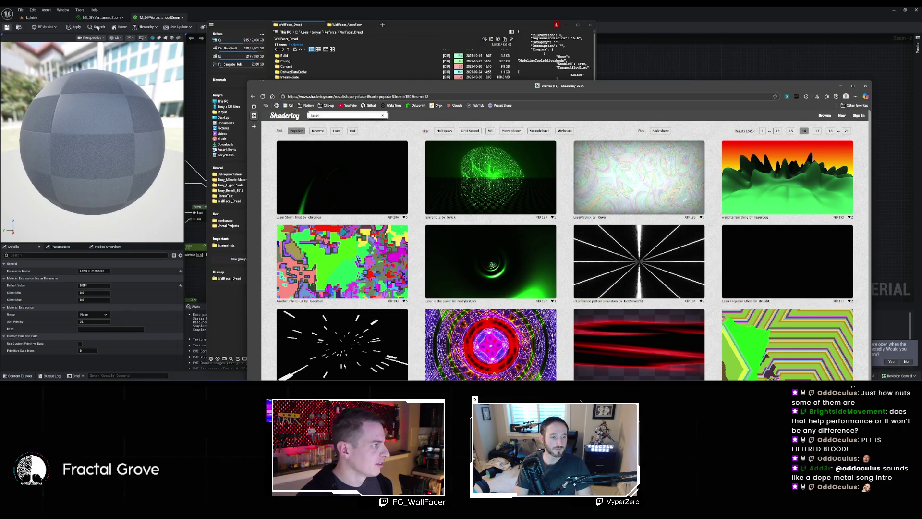
{"action": "scroll", "coordinate": [684, 335], "scroll_direction": "down", "scroll_amount": 1}
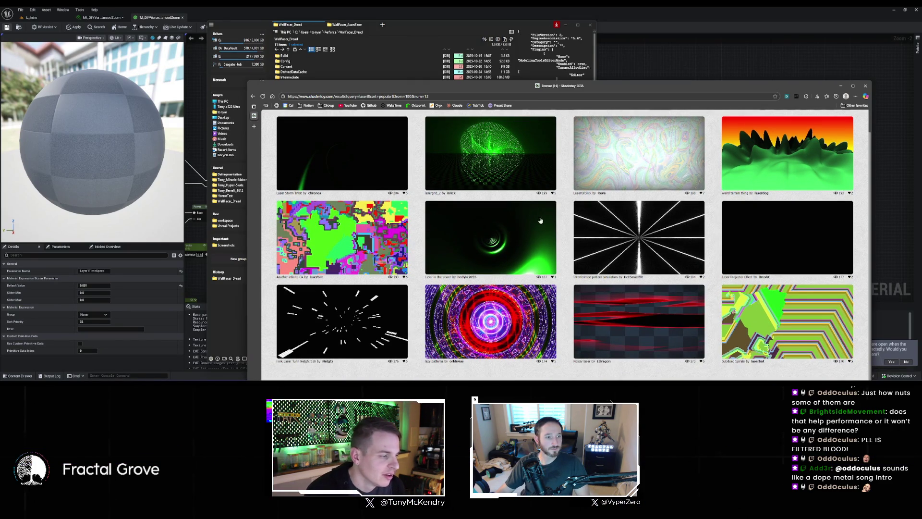
{"action": "left_click", "coordinate": [286, 22]}
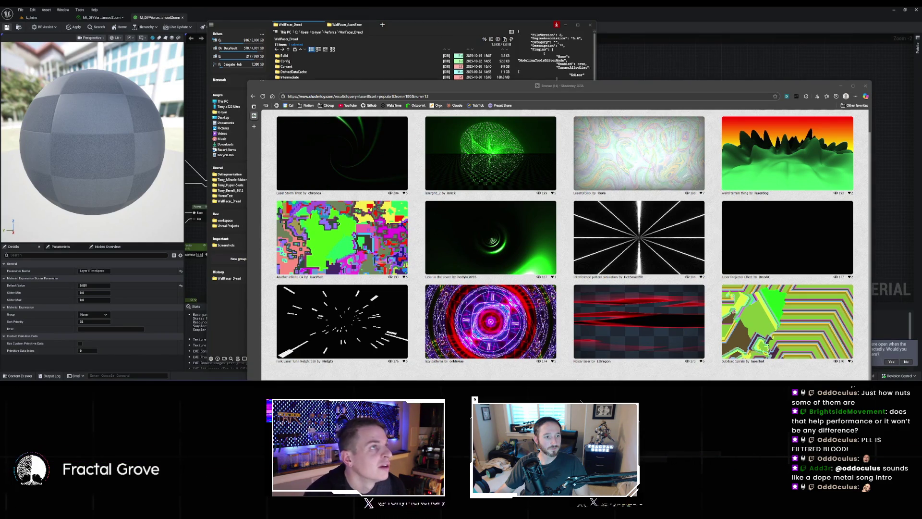
{"action": "key", "text": "ctrl+shift+Escape"}
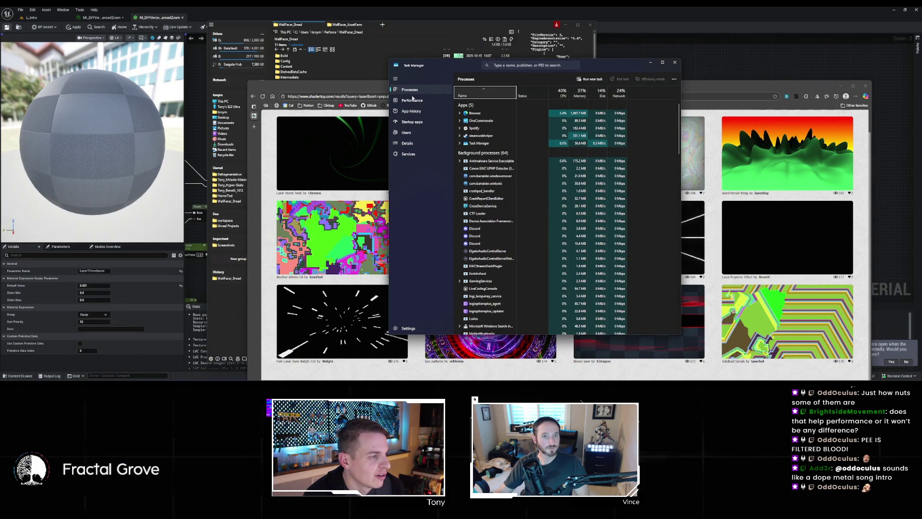
- Check memory on Task Manager's Performance page (23 of 64 GB used), then return to Unreal's material instance
{"action": "left_click", "coordinate": [409, 101]}
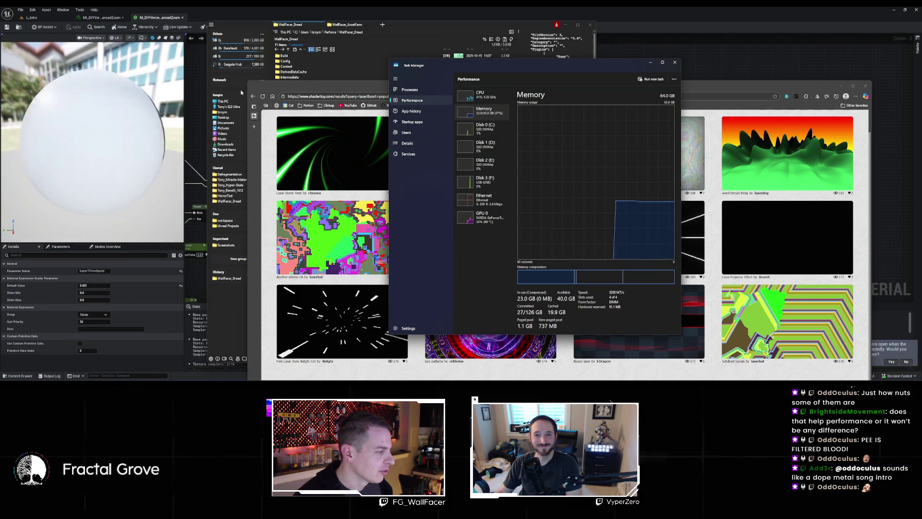
{"action": "left_click", "coordinate": [103, 17]}
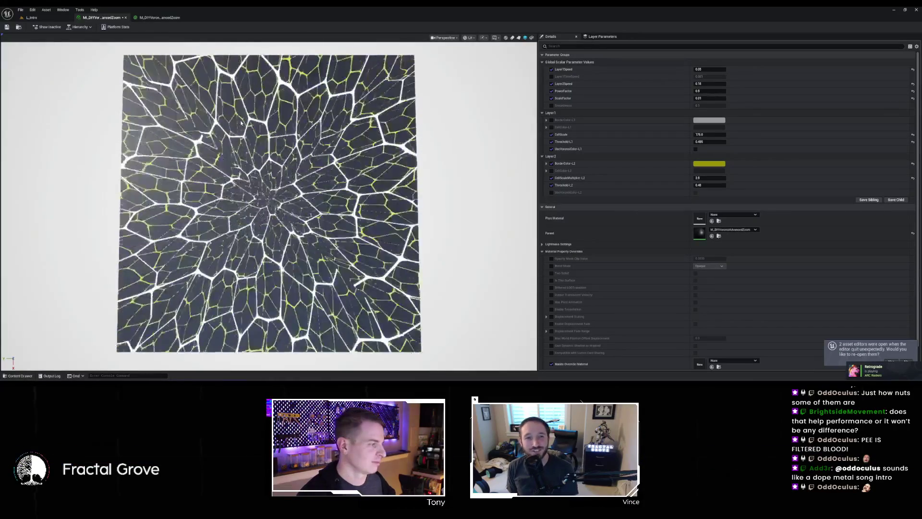
- Enable the Layer1TimeSpeed override in the material instance and set it to 0.000001
{"action": "left_click", "coordinate": [160, 19]}
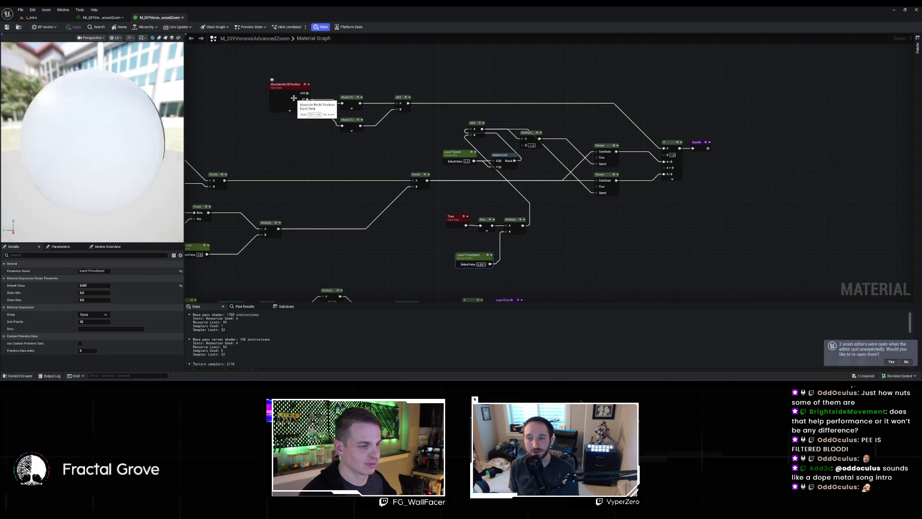
{"action": "left_click", "coordinate": [105, 18]}
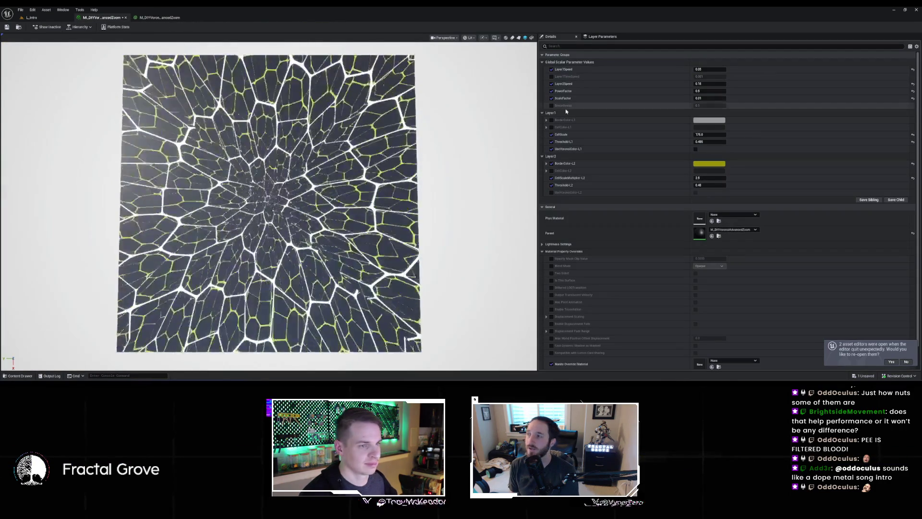
{"action": "left_click", "coordinate": [551, 76]}
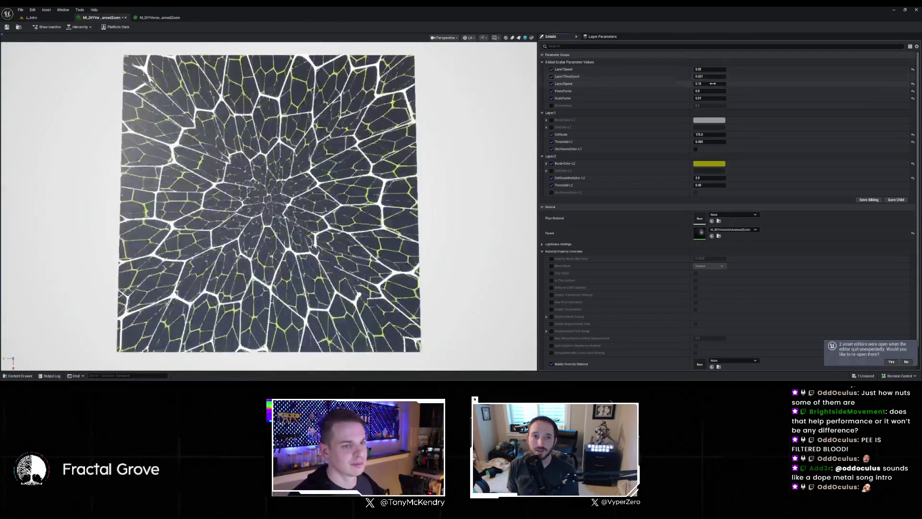
{"action": "left_click", "coordinate": [714, 77]}
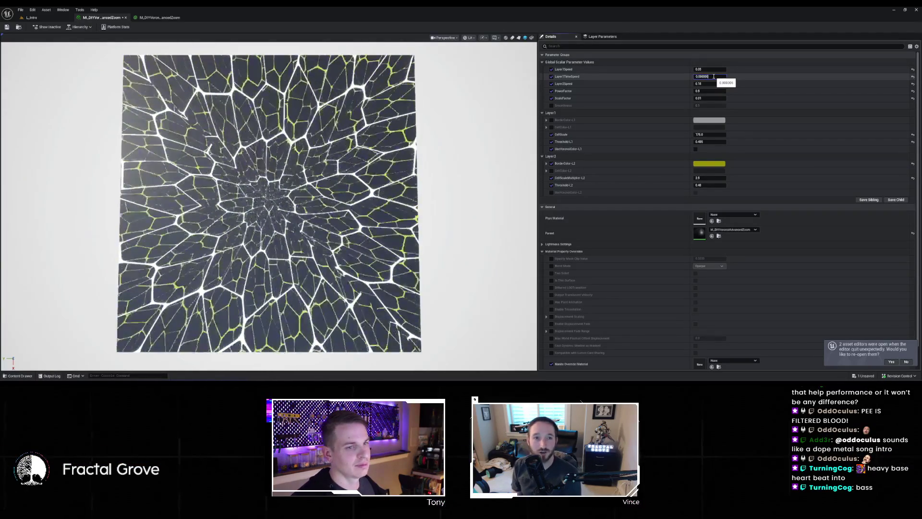
{"action": "key", "text": "Return"}
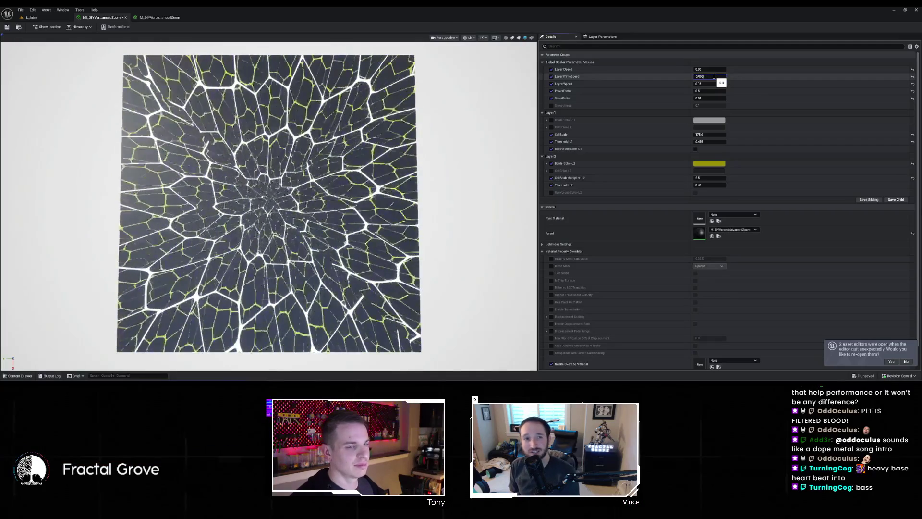
{"action": "type", "text": "000000"}
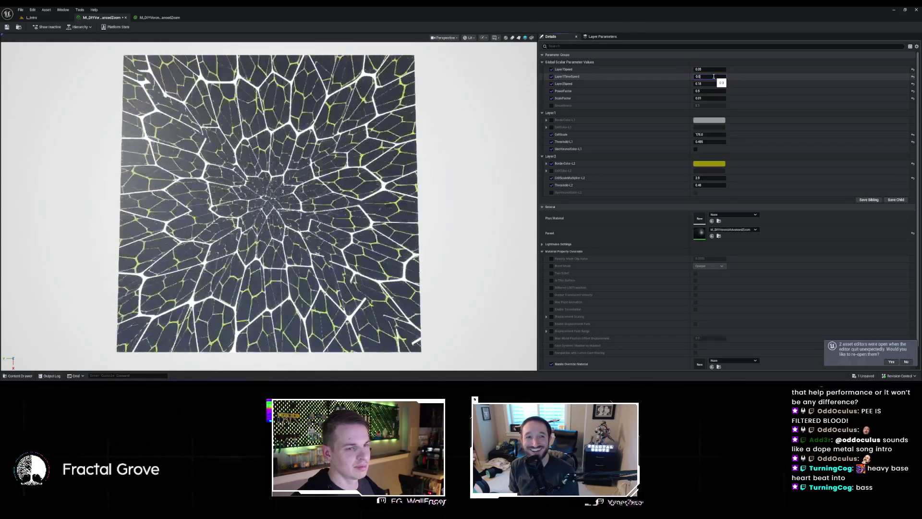
{"action": "key", "text": "Return"}
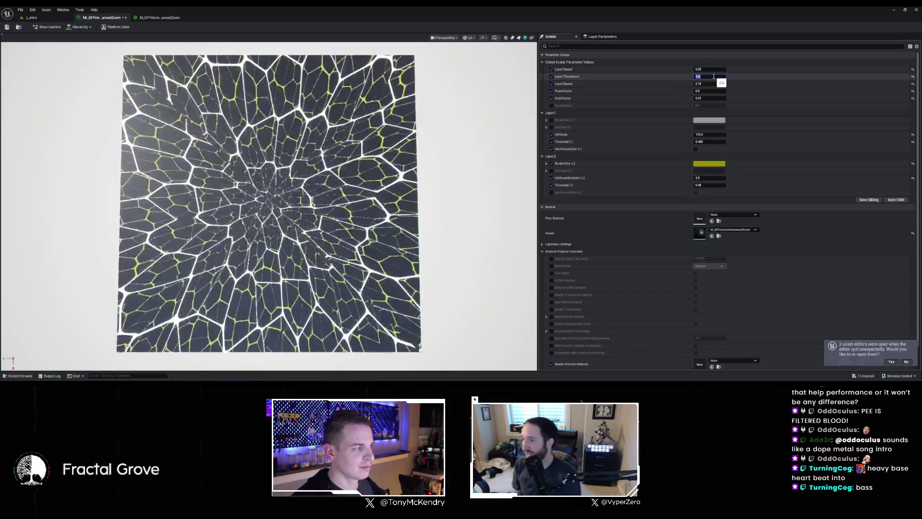
{"action": "left_click", "coordinate": [713, 76]}
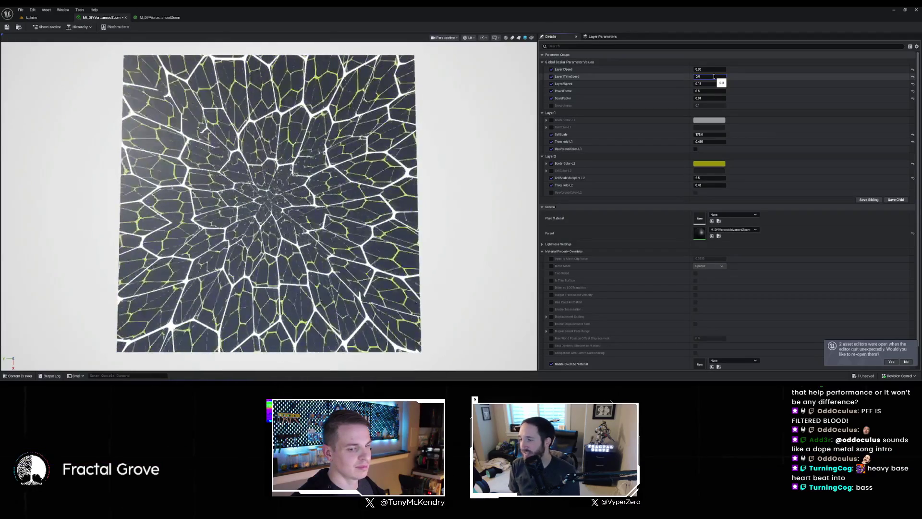
{"action": "type", "text": "00001"}
{"action": "key", "text": "Return"}
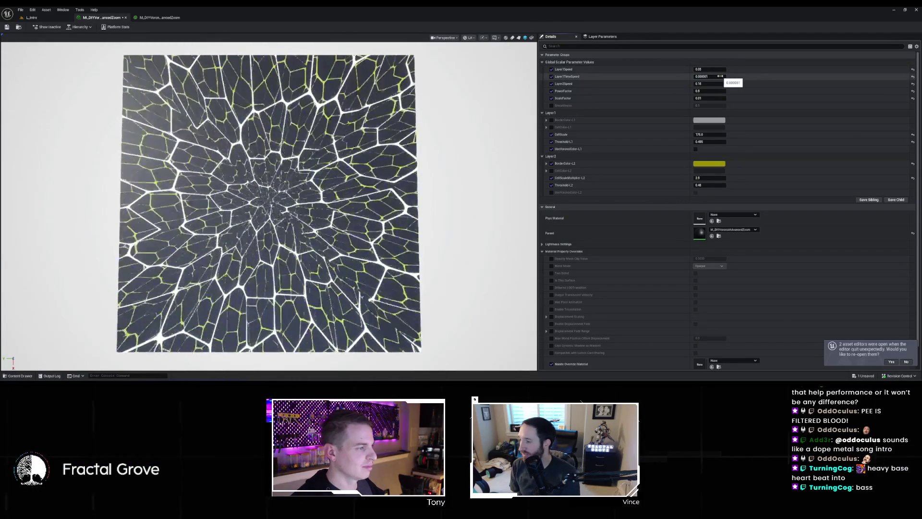
- Clear Layer1TimeSpeed and re-enter it as 0.00001
{"action": "left_click", "coordinate": [721, 76]}
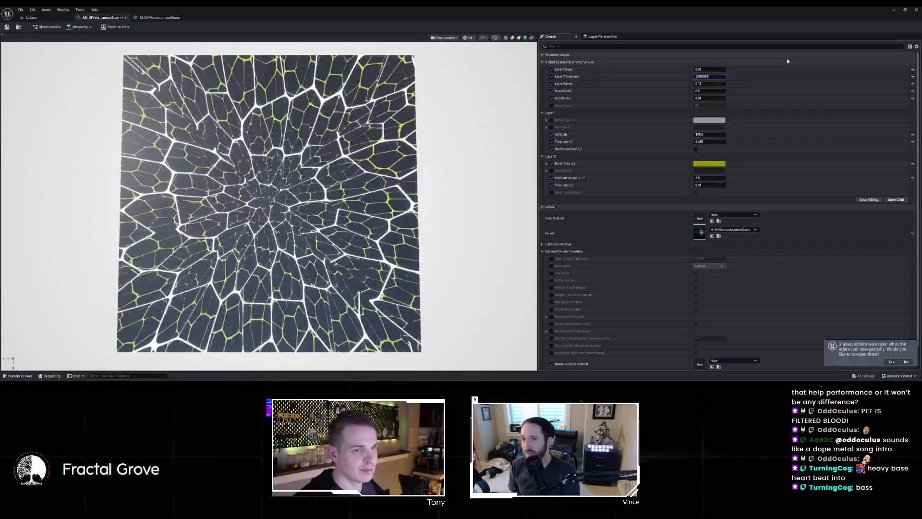
{"action": "key", "text": "BackSpace"}
{"action": "key", "text": "BackSpace"}
{"action": "key", "text": "BackSpace"}
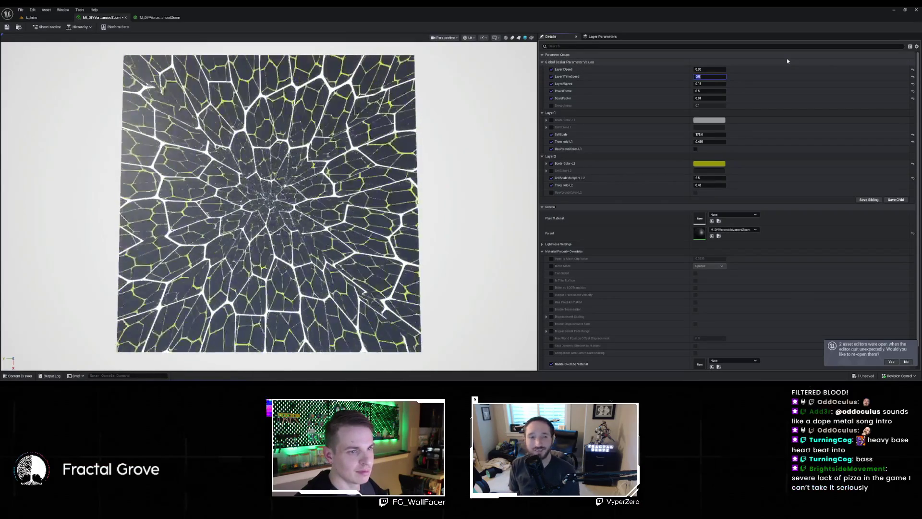
{"action": "key", "text": "Return"}
{"action": "left_click", "coordinate": [721, 77]}
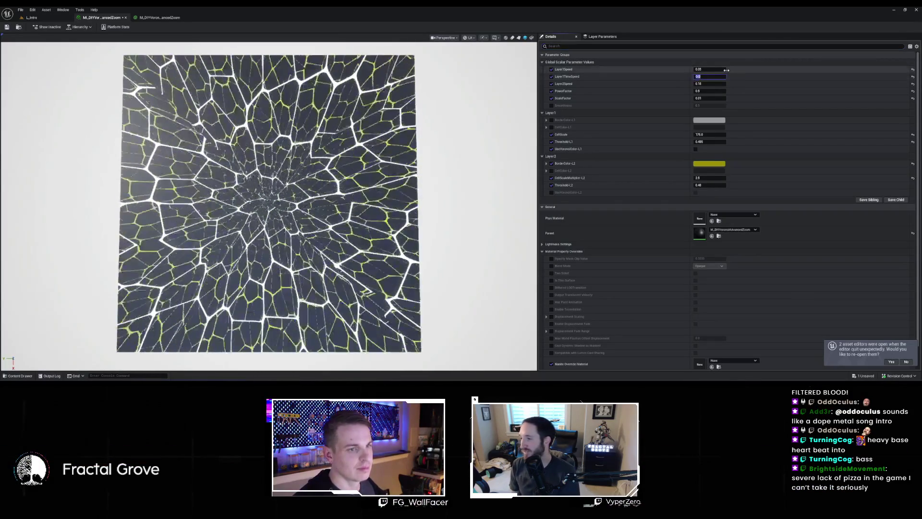
{"action": "type", "text": "0.00001"}
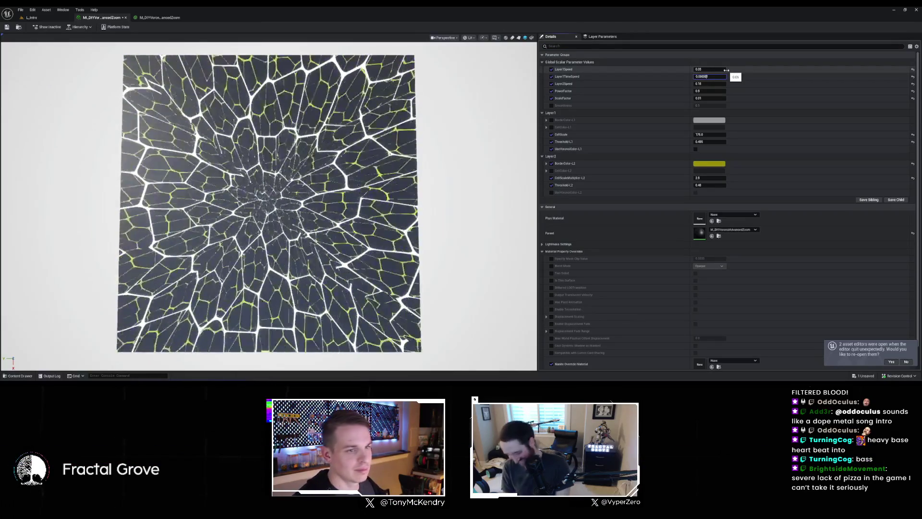
{"action": "double_click", "coordinate": [720, 77]}
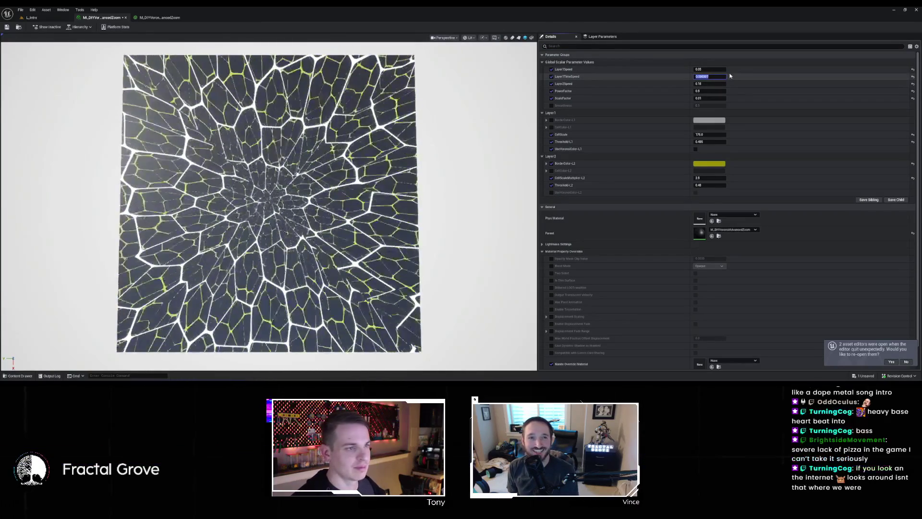
- In the base material graph, create a scalar parameter named Layer2TimeSpeed from the Multiply's B pin
{"action": "left_click", "coordinate": [164, 18]}
{"action": "scroll", "coordinate": [423, 142], "scroll_direction": "down", "scroll_amount": 4}
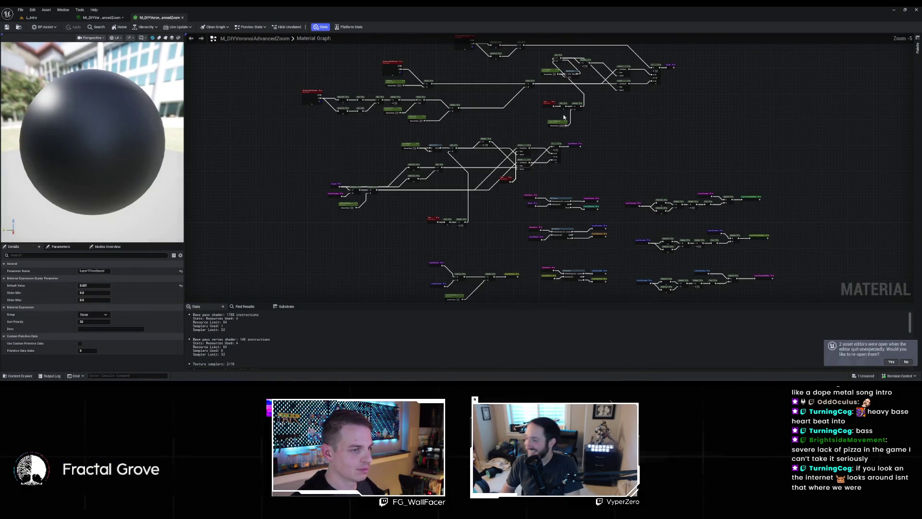
{"action": "scroll", "coordinate": [561, 188], "scroll_direction": "up", "scroll_amount": 2}
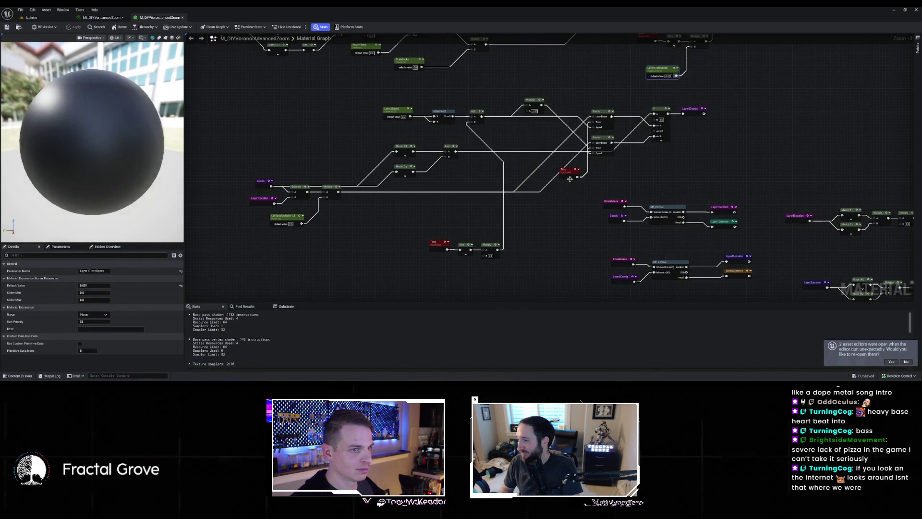
{"action": "scroll", "coordinate": [557, 192], "scroll_direction": "down", "scroll_amount": 2}
{"action": "scroll", "coordinate": [541, 201], "scroll_direction": "up", "scroll_amount": 2}
{"action": "scroll", "coordinate": [541, 201], "scroll_direction": "up", "scroll_amount": 2}
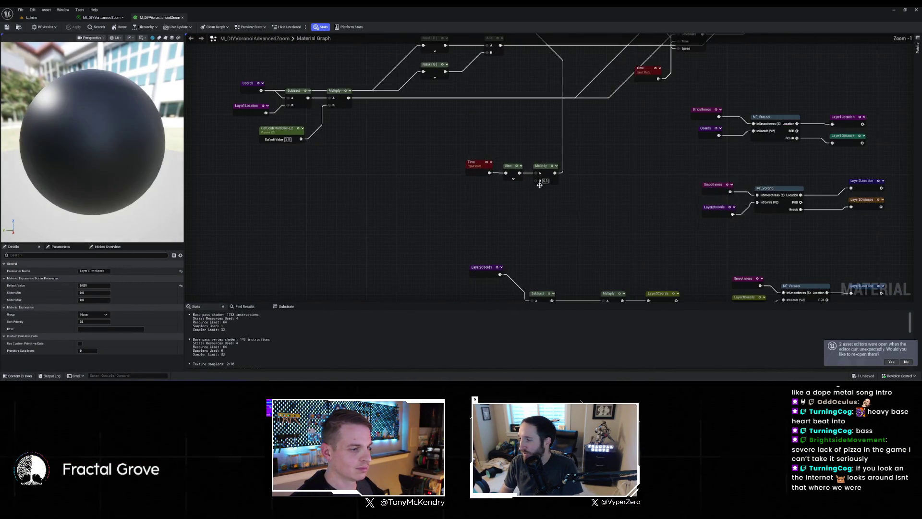
{"action": "left_click_drag", "start_coordinate": [537, 181], "coordinate": [513, 207]}
{"action": "left_click", "coordinate": [475, 204]}
{"action": "type", "text": "Layer"}
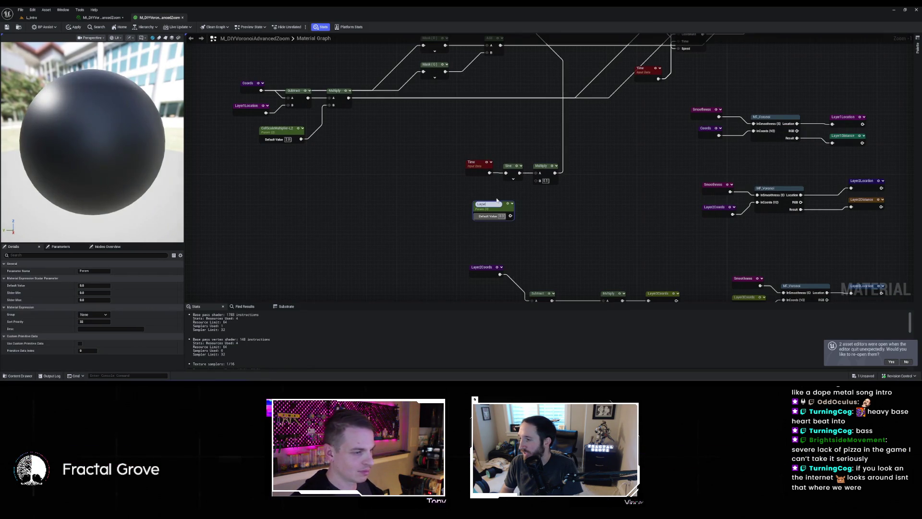
{"action": "type", "text": "2TimeSpeed"}
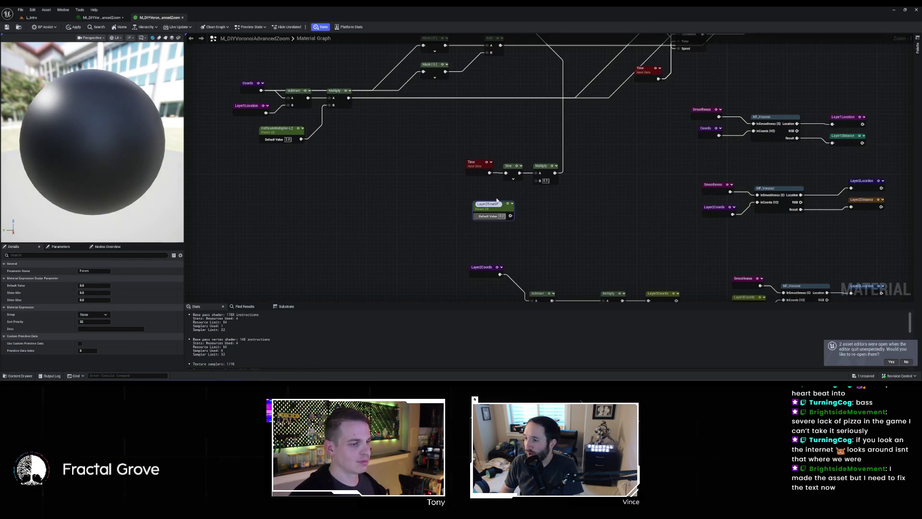
{"action": "key", "text": "Return"}
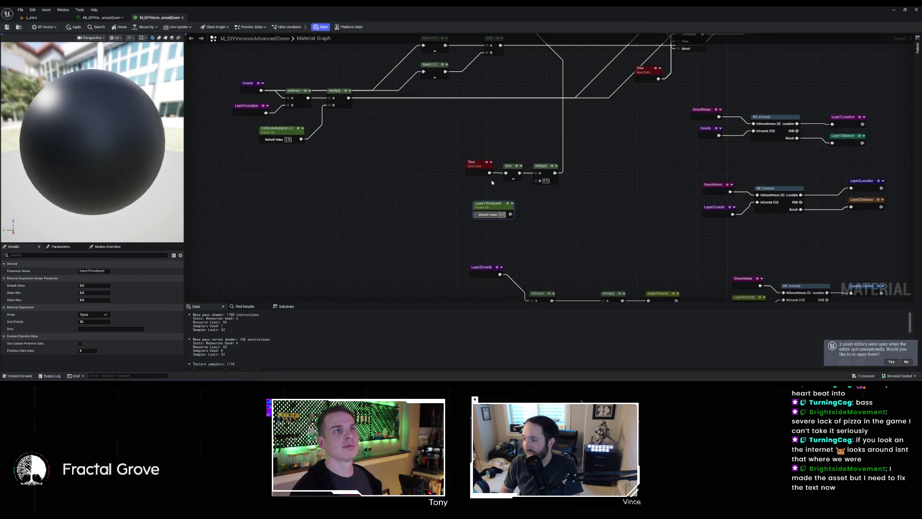
- Give Layer2TimeSpeed a default of 0.001 and connect it to the Multiply's B input
{"action": "mouse_move", "coordinate": [573, 175]}
{"action": "left_mouse_down"}
{"action": "mouse_move", "coordinate": [510, 213]}
{"action": "mouse_move", "coordinate": [540, 242]}
{"action": "left_mouse_up"}
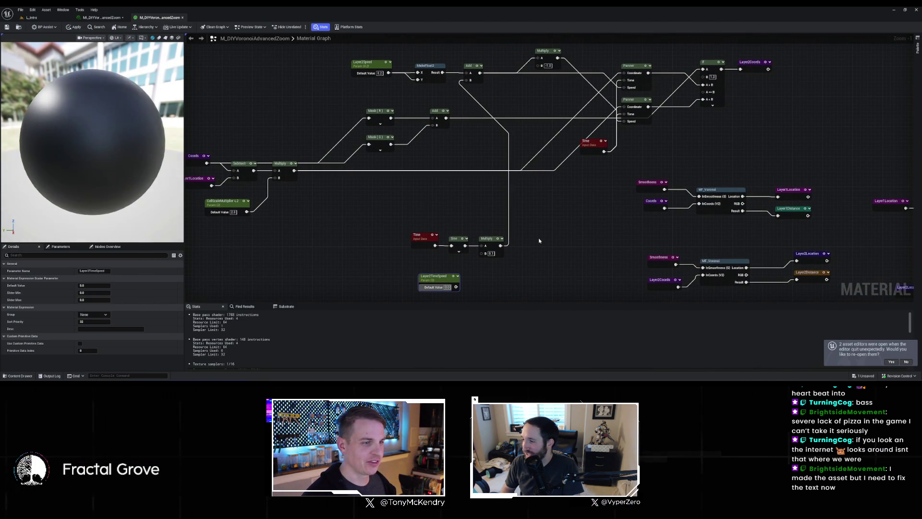
{"action": "mouse_move", "coordinate": [538, 238]}
{"action": "left_mouse_down"}
{"action": "mouse_move", "coordinate": [537, 258]}
{"action": "mouse_move", "coordinate": [513, 220]}
{"action": "left_mouse_up"}
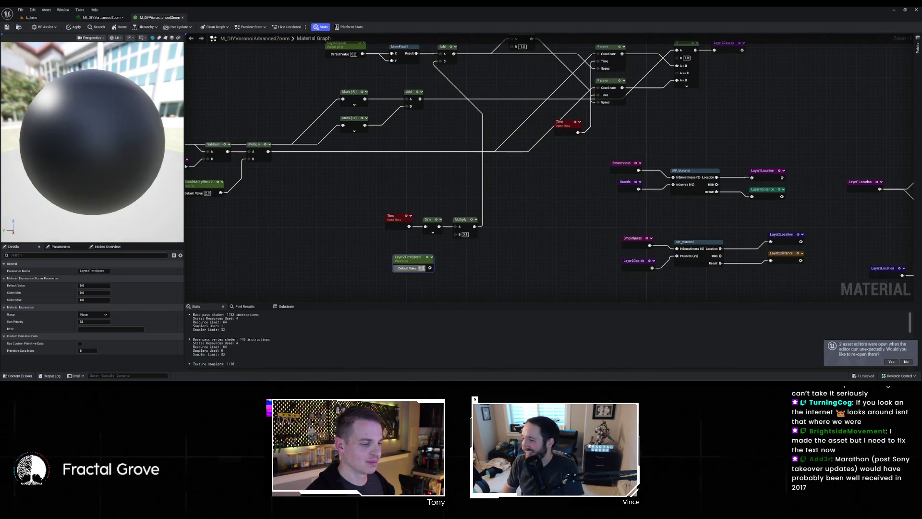
{"action": "type", "text": "0.001"}
{"action": "key", "text": "Return"}
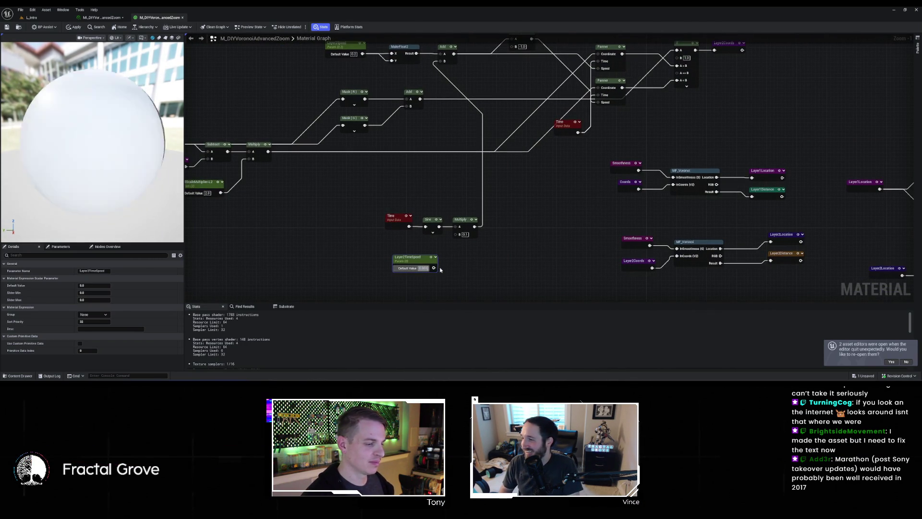
{"action": "mouse_move", "coordinate": [434, 268]}
{"action": "left_mouse_down"}
{"action": "mouse_move", "coordinate": [458, 236]}
{"action": "mouse_move", "coordinate": [353, 385]}
{"action": "left_mouse_up"}
- Replace the Sine node after Time with a Cosine node wired into the Multiply
{"action": "left_click_drag", "start_coordinate": [401, 353], "coordinate": [541, 226]}
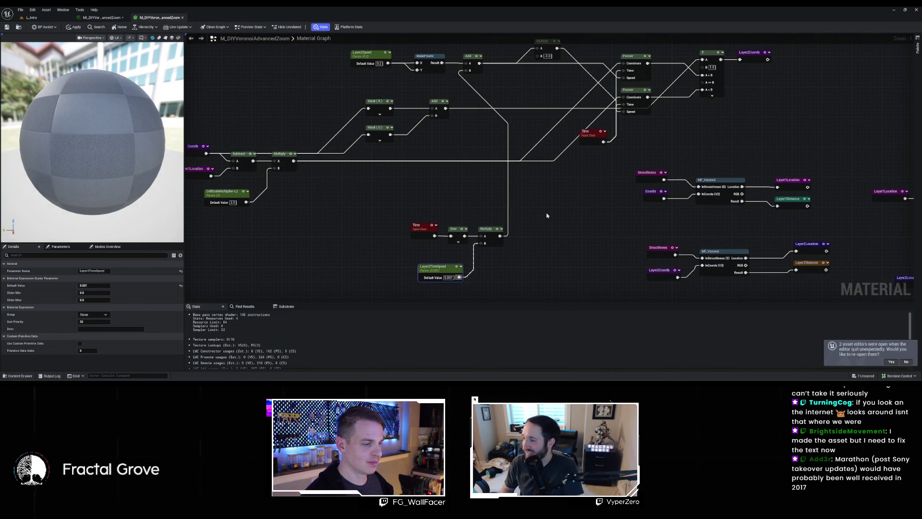
{"action": "mouse_move", "coordinate": [548, 216]}
{"action": "left_mouse_down"}
{"action": "mouse_move", "coordinate": [424, 248]}
{"action": "mouse_move", "coordinate": [539, 169]}
{"action": "mouse_move", "coordinate": [502, 197]}
{"action": "mouse_move", "coordinate": [515, 171]}
{"action": "mouse_move", "coordinate": [549, 199]}
{"action": "mouse_move", "coordinate": [523, 173]}
{"action": "mouse_move", "coordinate": [522, 191]}
{"action": "left_mouse_up"}
{"action": "type", "text": "cos"}
{"action": "key", "text": "Return"}
{"action": "left_click", "coordinate": [520, 192]}
{"action": "key", "text": "Delete"}
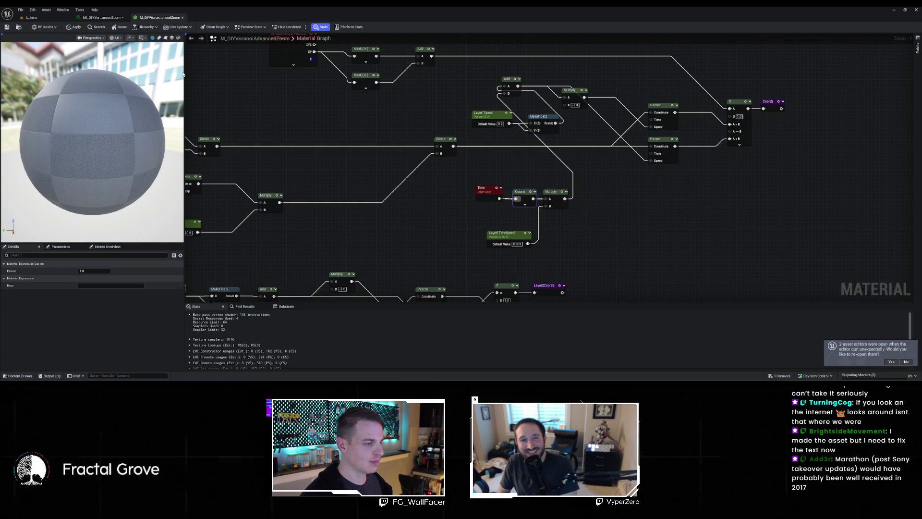
- Save with Ctrl+S so the Voronoi graph edits are applied to the original material
{"action": "key", "text": "ctrl+s"}
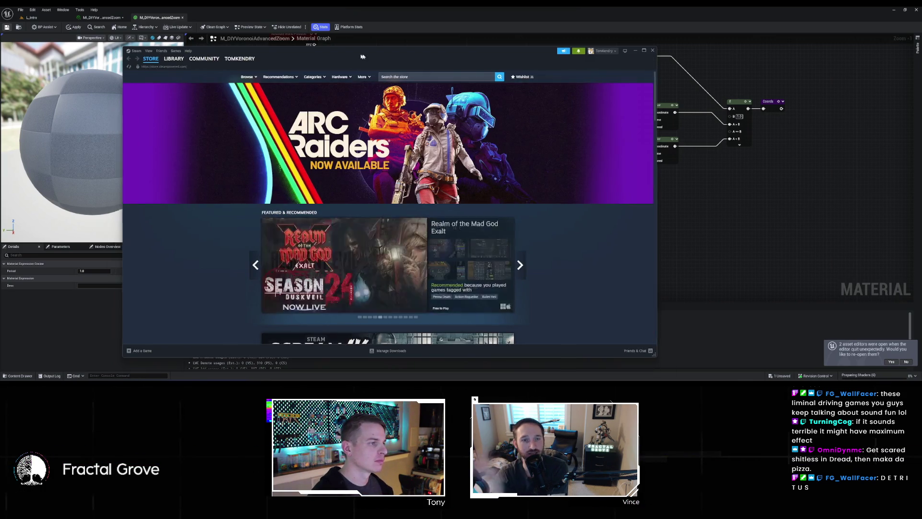
- Go from the Steam library to the Slice & Dice: Pizza Survival store page and play its trailer fullscreen
{"action": "mouse_move", "coordinate": [361, 57]}
{"action": "left_mouse_down"}
{"action": "mouse_move", "coordinate": [469, 52]}
{"action": "mouse_move", "coordinate": [425, 52]}
{"action": "left_mouse_up"}
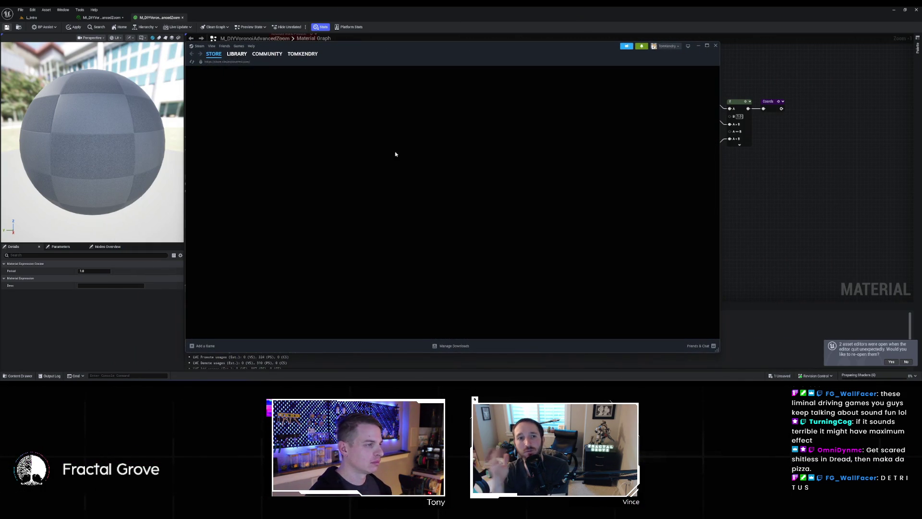
{"action": "left_click", "coordinate": [237, 53]}
{"action": "left_click", "coordinate": [220, 121]}
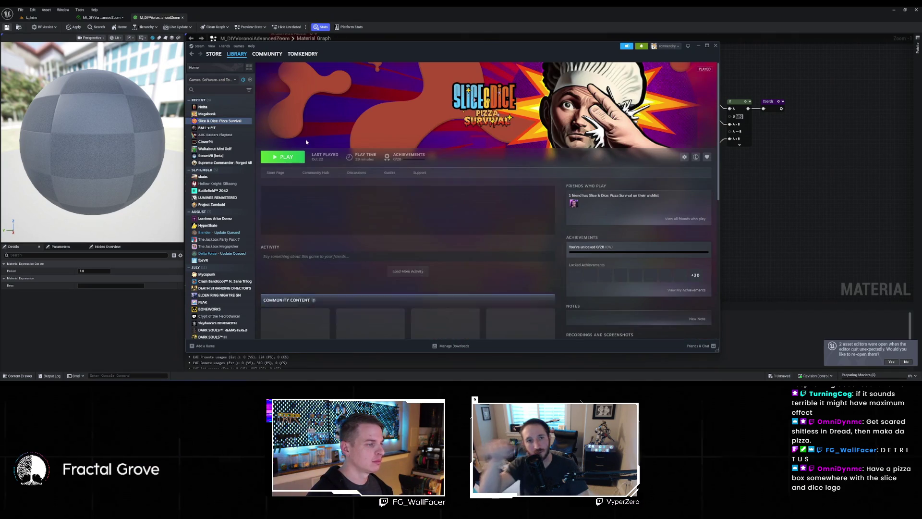
{"action": "left_click", "coordinate": [279, 173]}
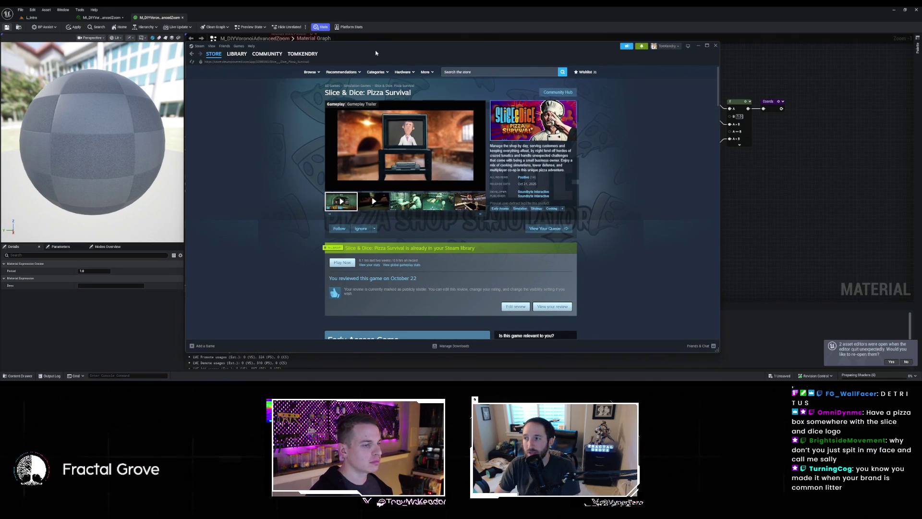
{"action": "mouse_move", "coordinate": [343, 189]}
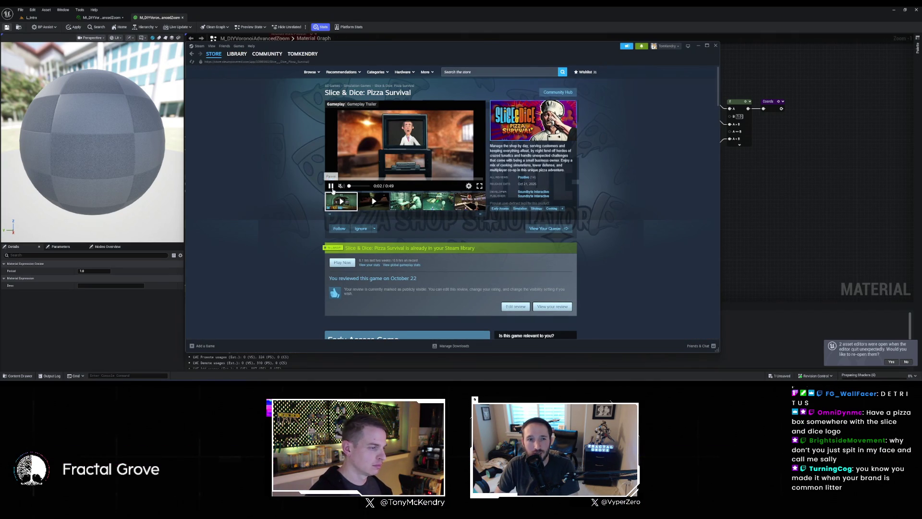
{"action": "scroll", "coordinate": [536, 127], "scroll_direction": "down", "scroll_amount": 1}
{"action": "scroll", "coordinate": [536, 127], "scroll_direction": "up", "scroll_amount": 1}
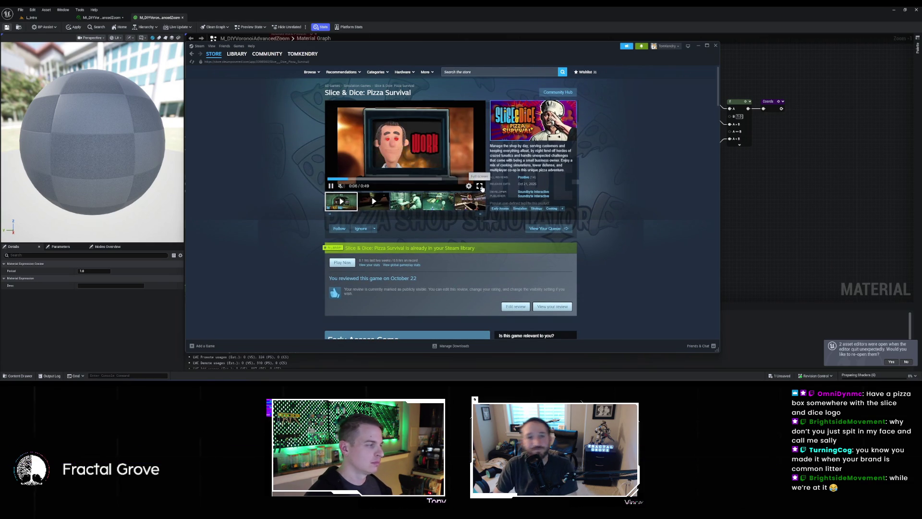
{"action": "left_click", "coordinate": [482, 188]}
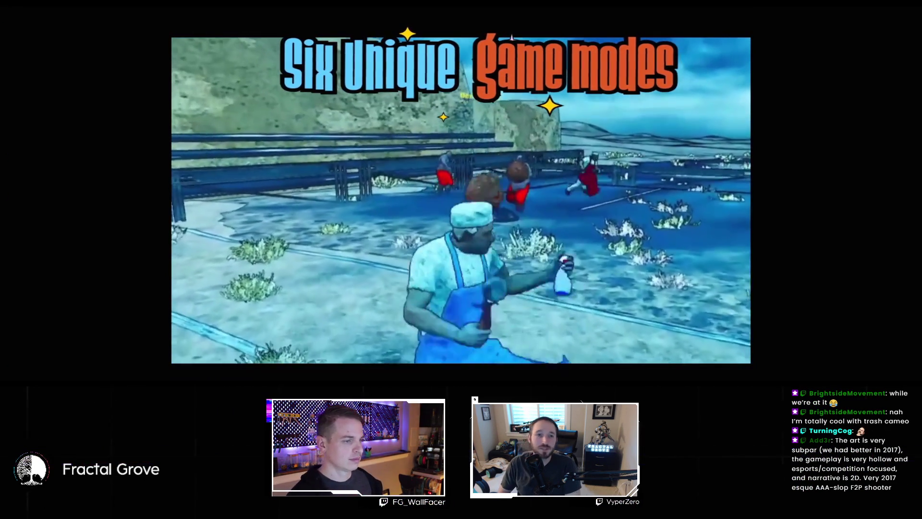
{"action": "mouse_move", "coordinate": [681, 220]}
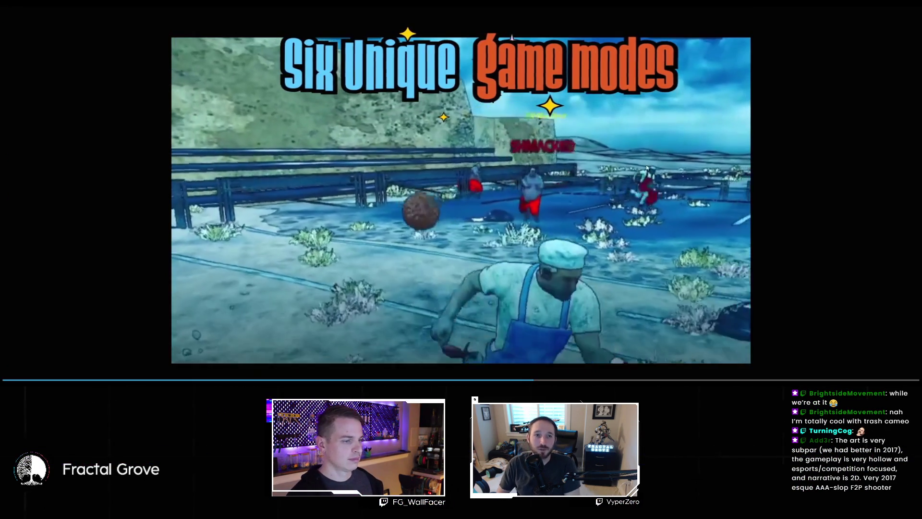